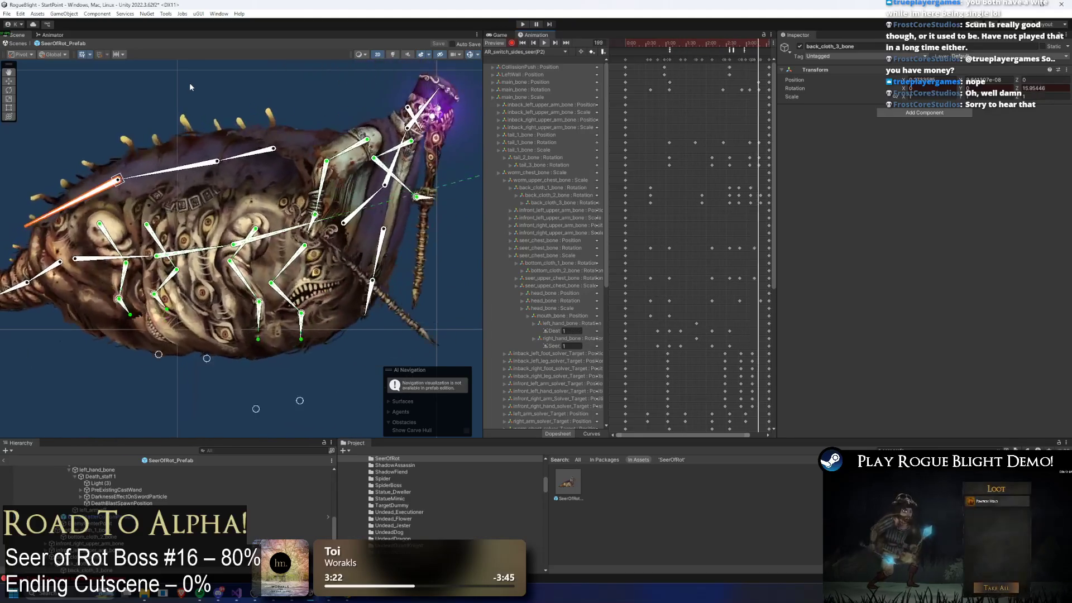
Step: Clear the selection and enter Play Mode with the Seer of Rot prefab still open
click(260, 102)
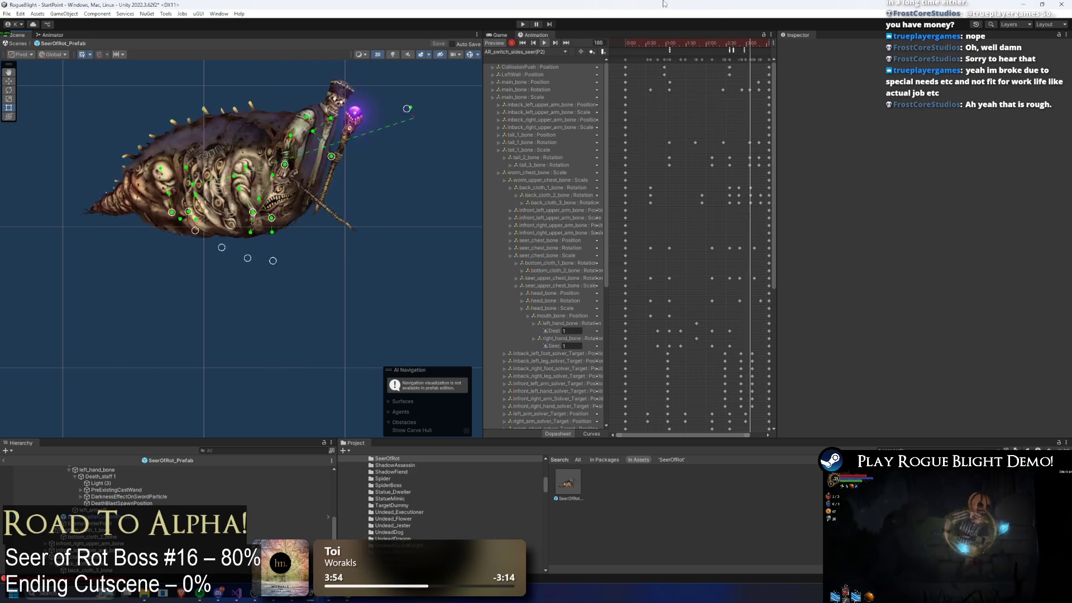
click(523, 25)
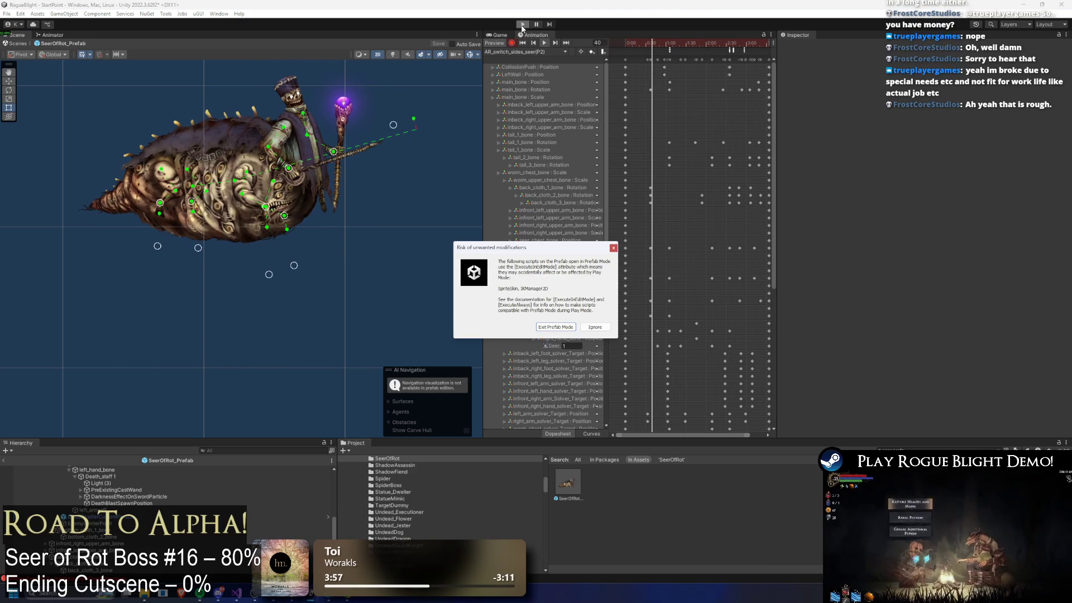
Step: Dismiss the prefab modification warning and choose Start Game on the Rogue Blight menu
key(Escape)
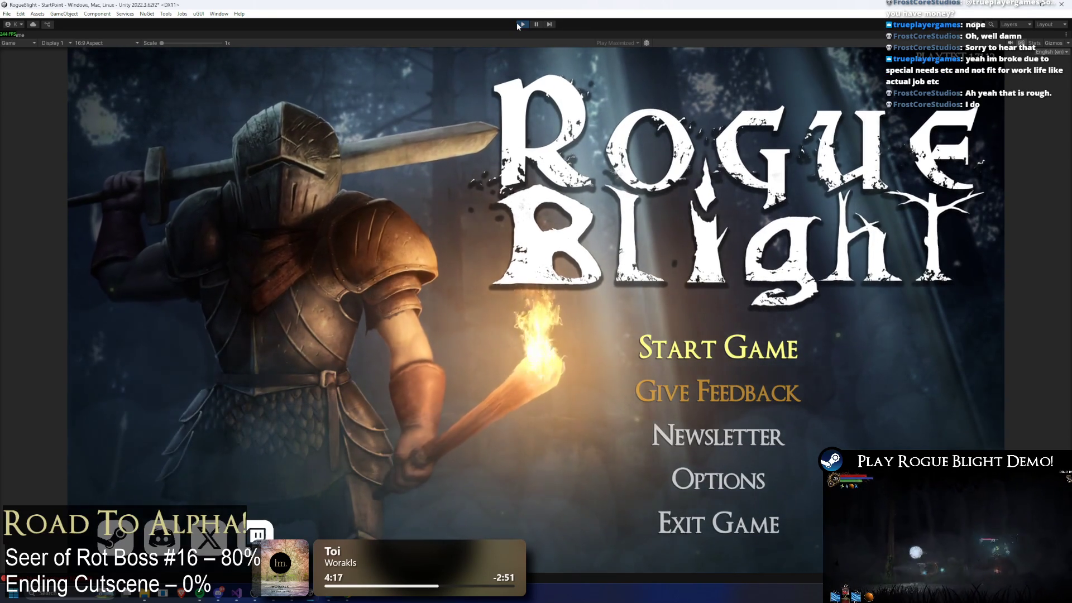
key(Return)
key(Return)
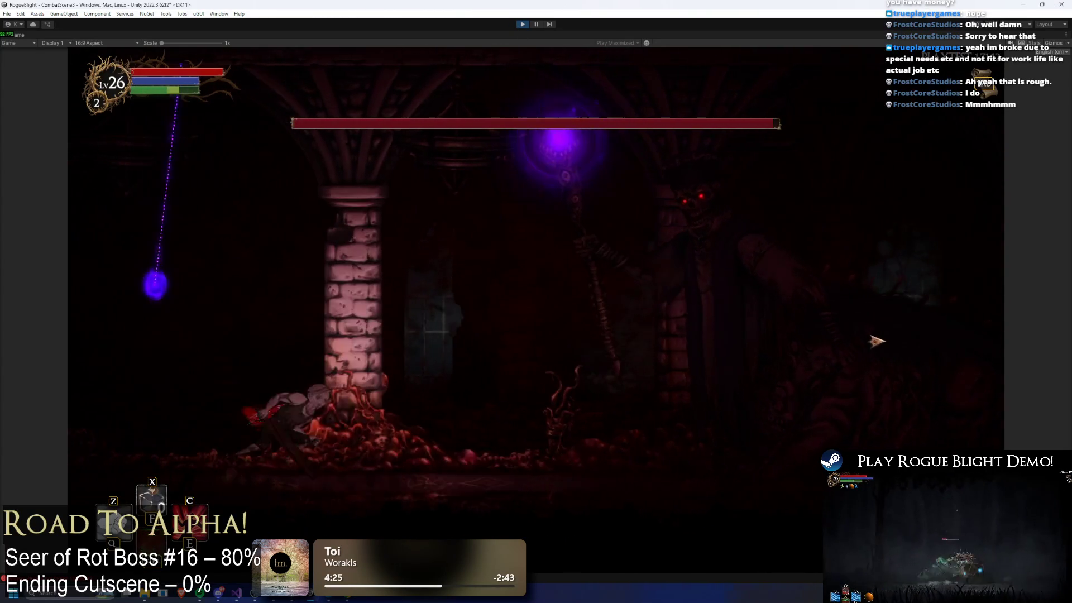
Step: Enable cheats (F1), set enemy health to 1 (F2), restore full health (F3), re-enable cheats
key(F1)
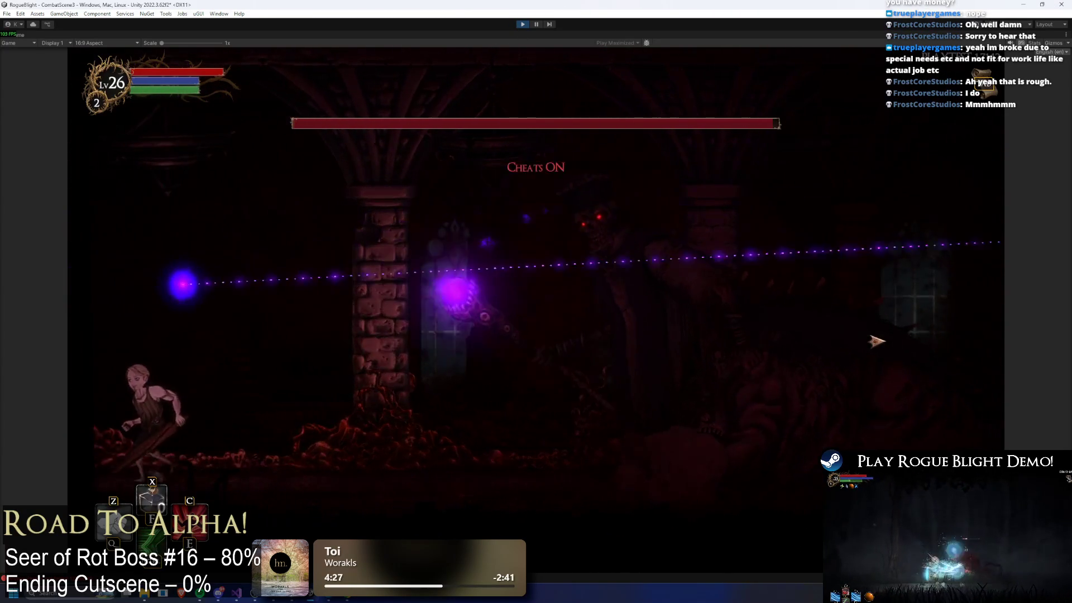
key(F2)
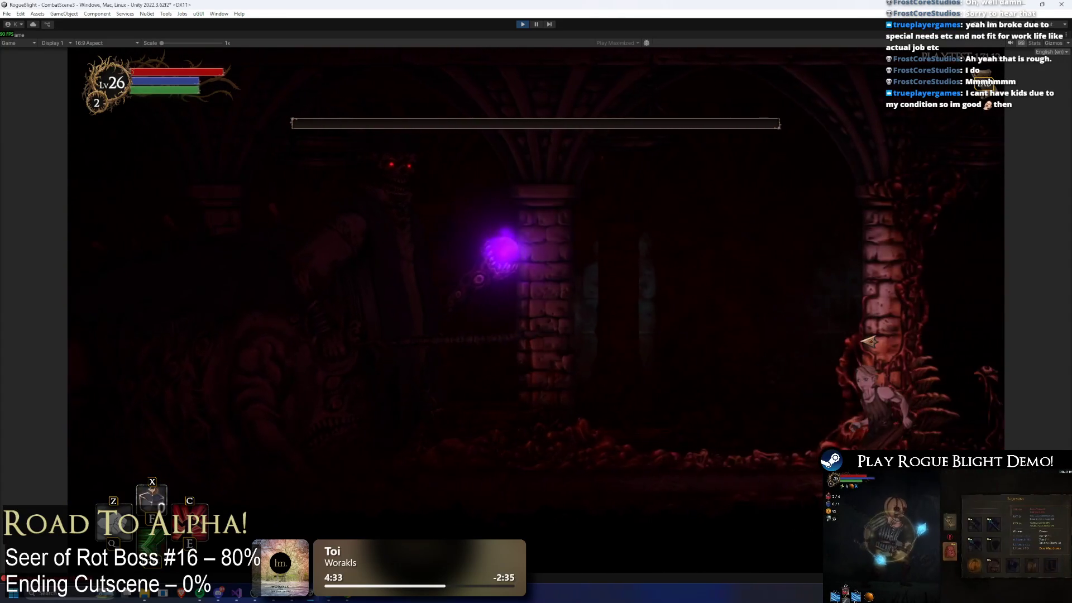
key(F3)
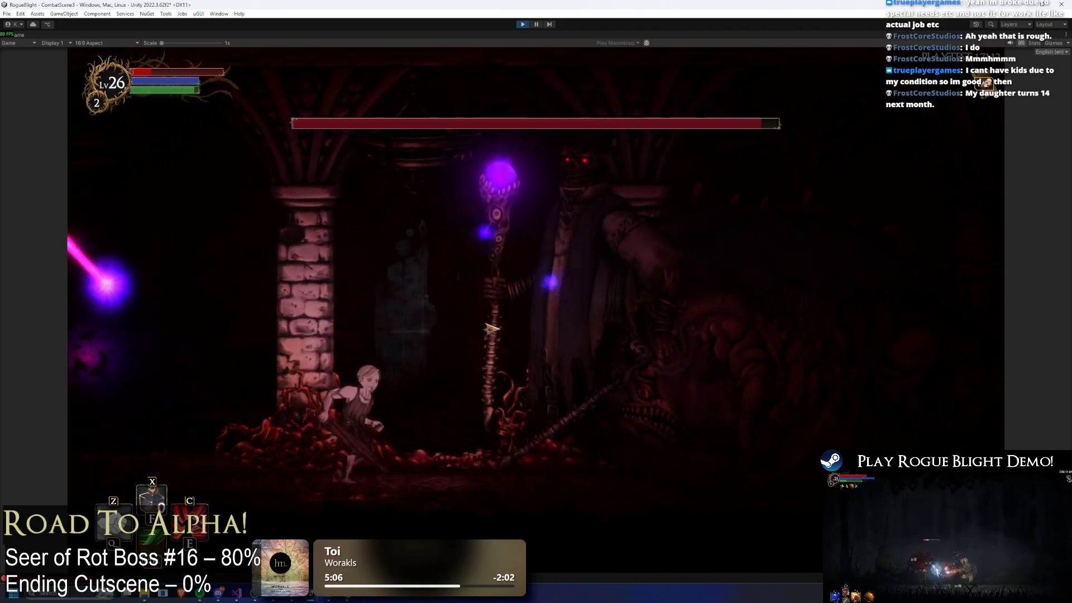
key(F1)
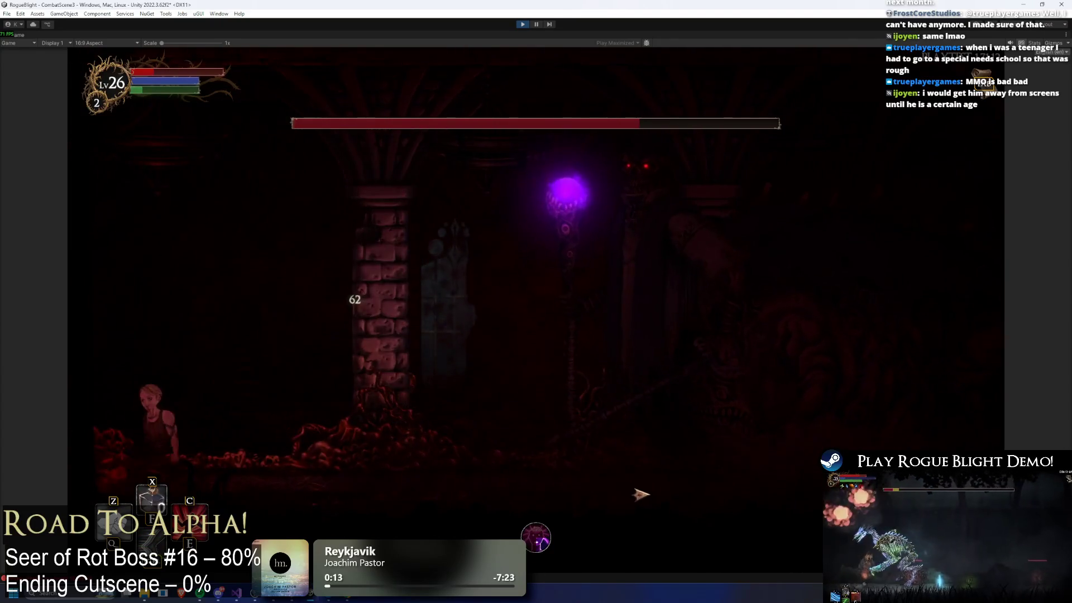
Step: Fight the Seer of Rot's lasers, then restore the player's health and mana with F1
key(F1)
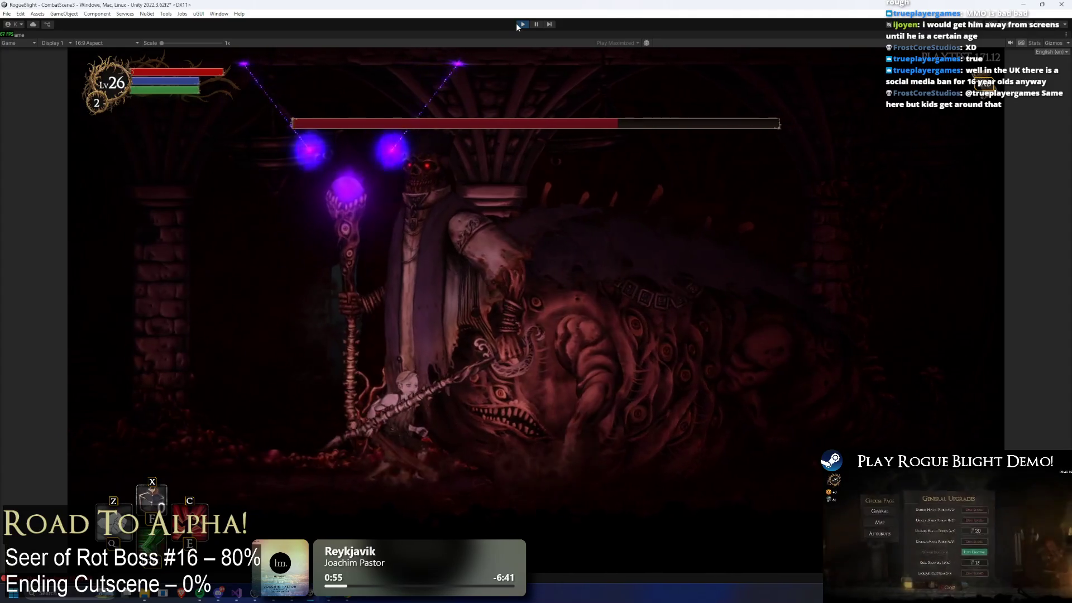
Step: Stop the playtest, returning the editor to the StartPoint scene
click(528, 24)
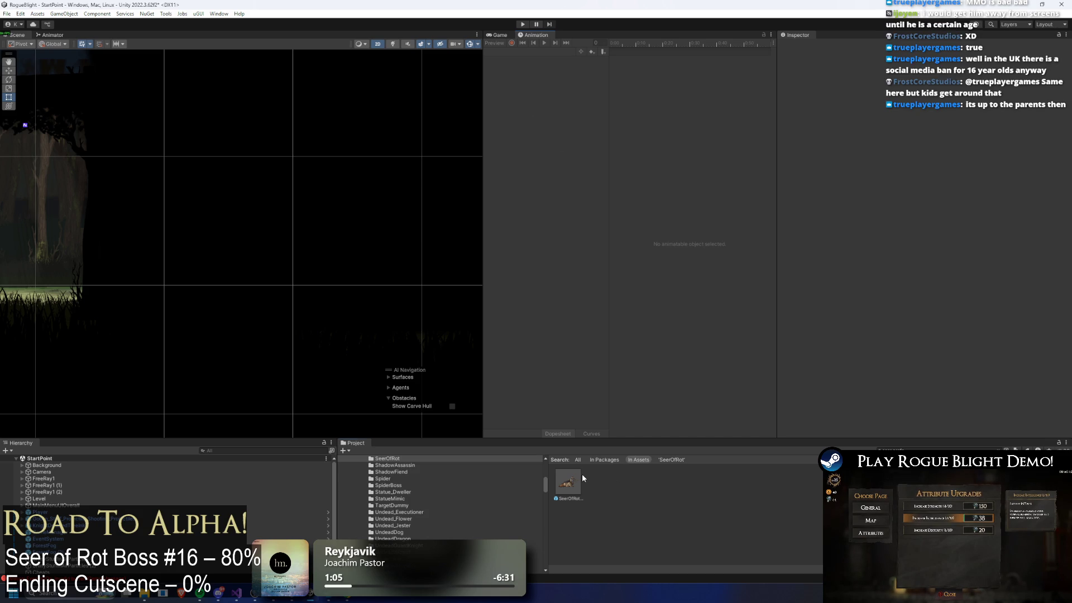
Step: Open SeerOfRot_Prefab, select its root, and list its clips in the Animation window
double_click(567, 483)
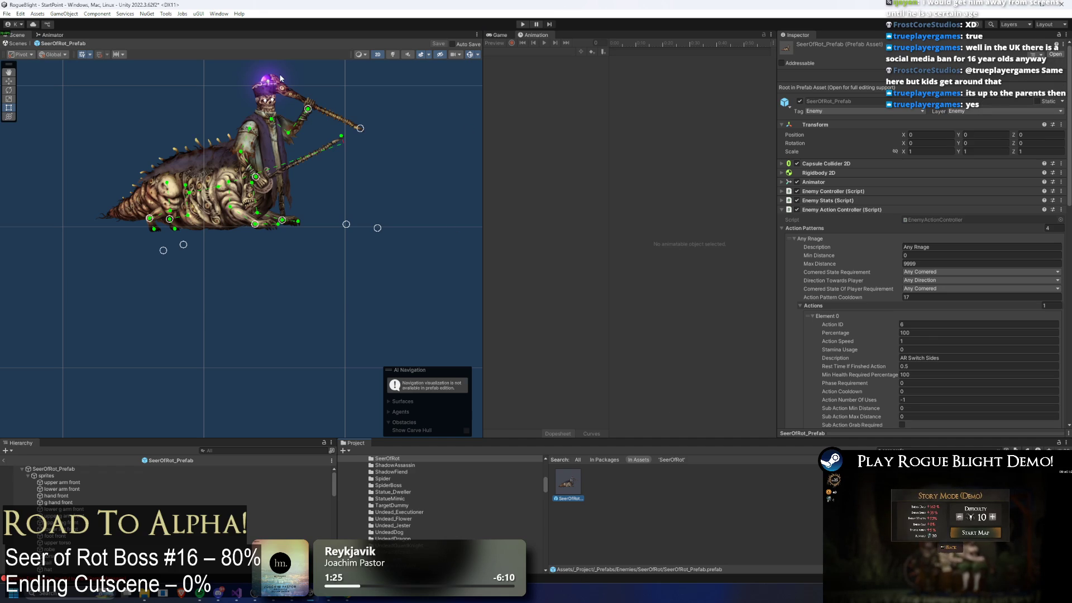
click(83, 468)
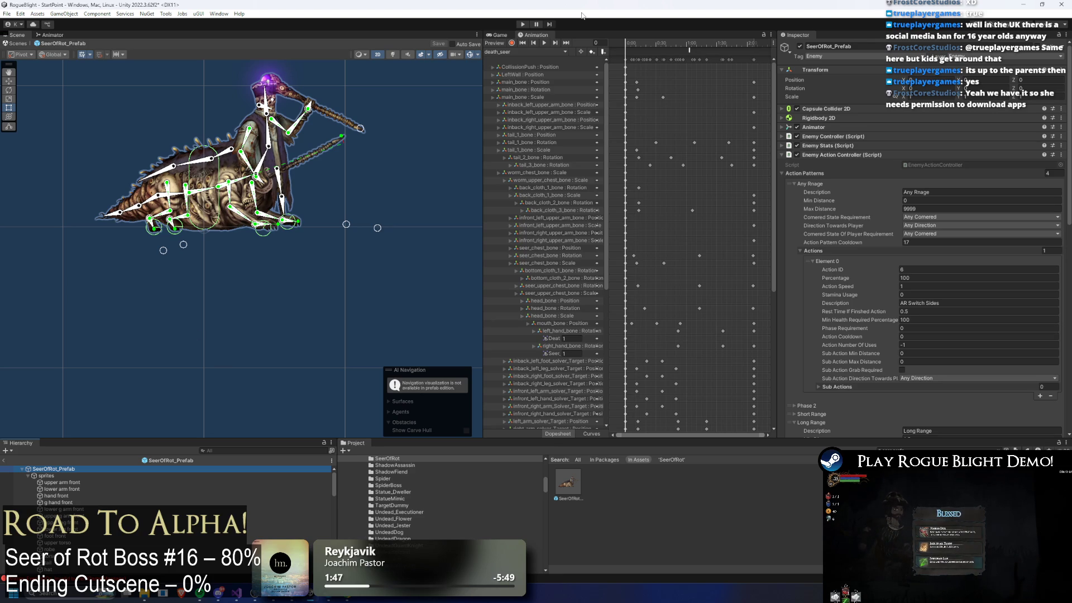
click(524, 52)
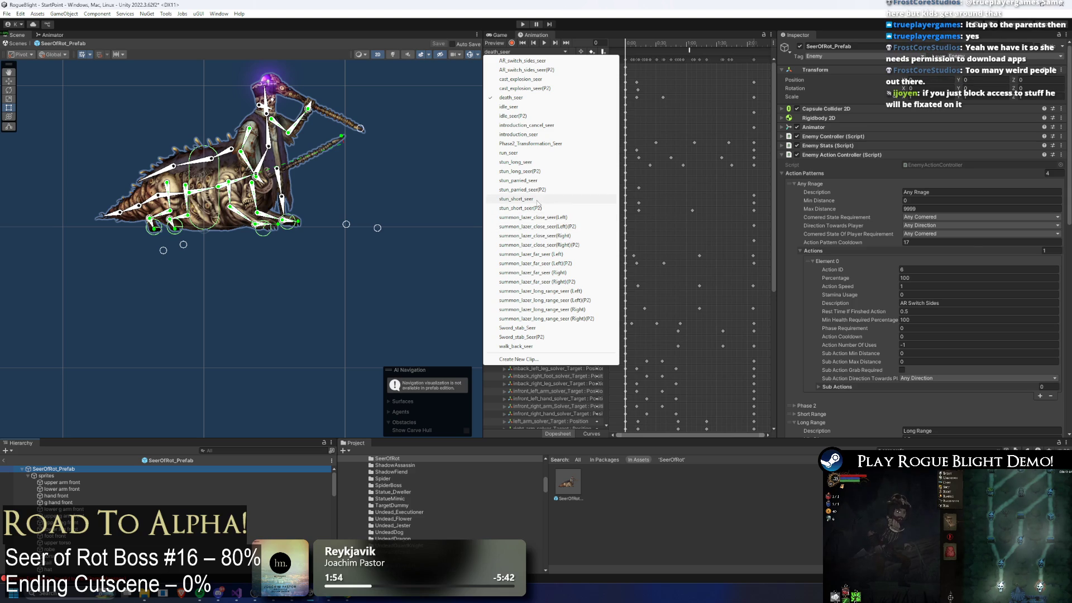
Step: Launch Steam, go to the store, and start a search for 'ping'
key(super)
text(steam)
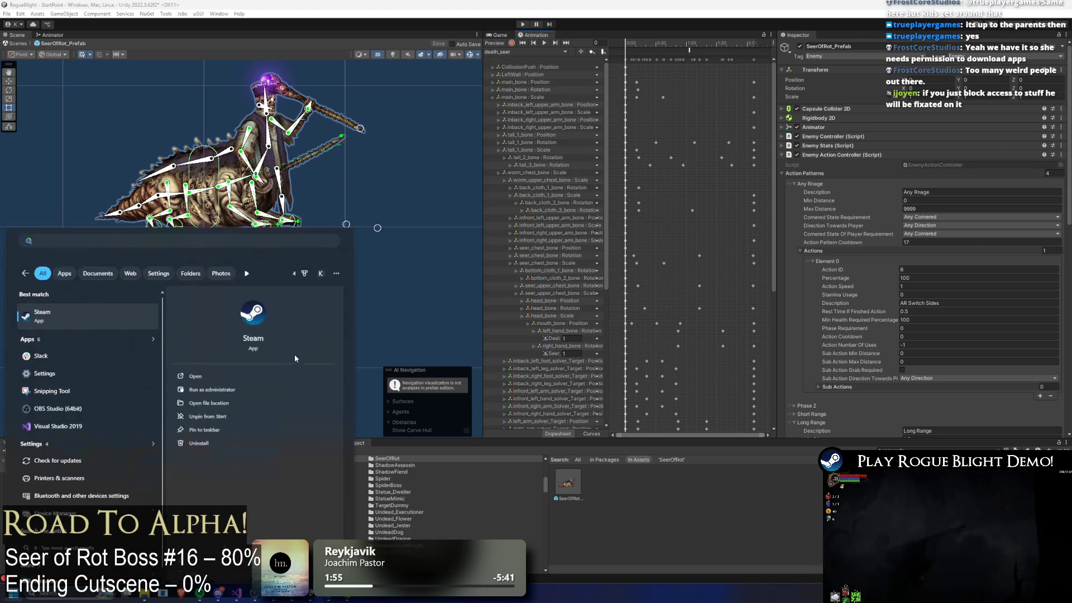
key(Return)
click(45, 21)
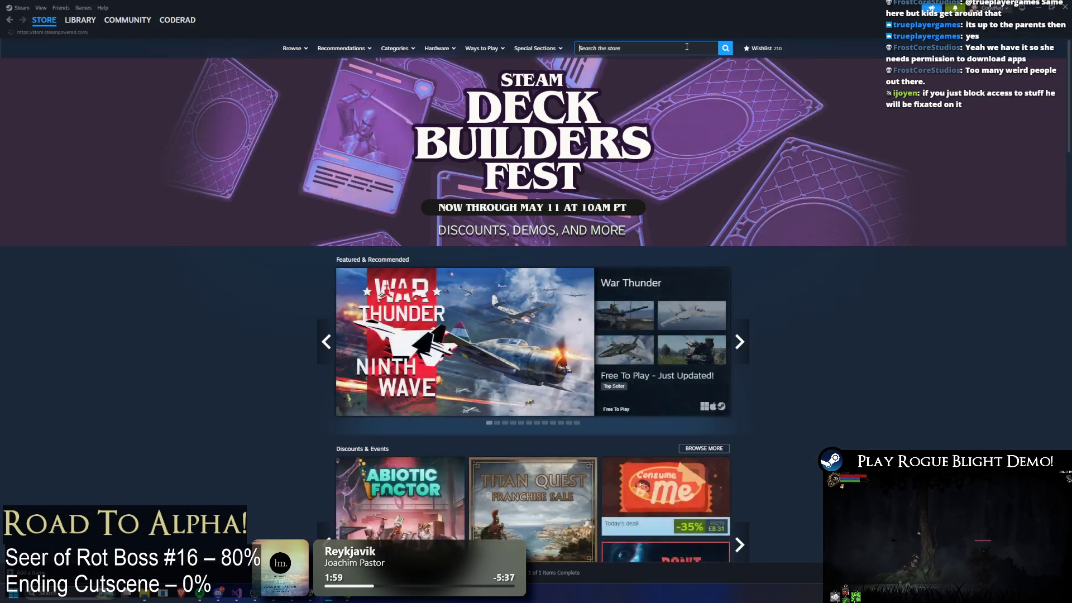
click(688, 47)
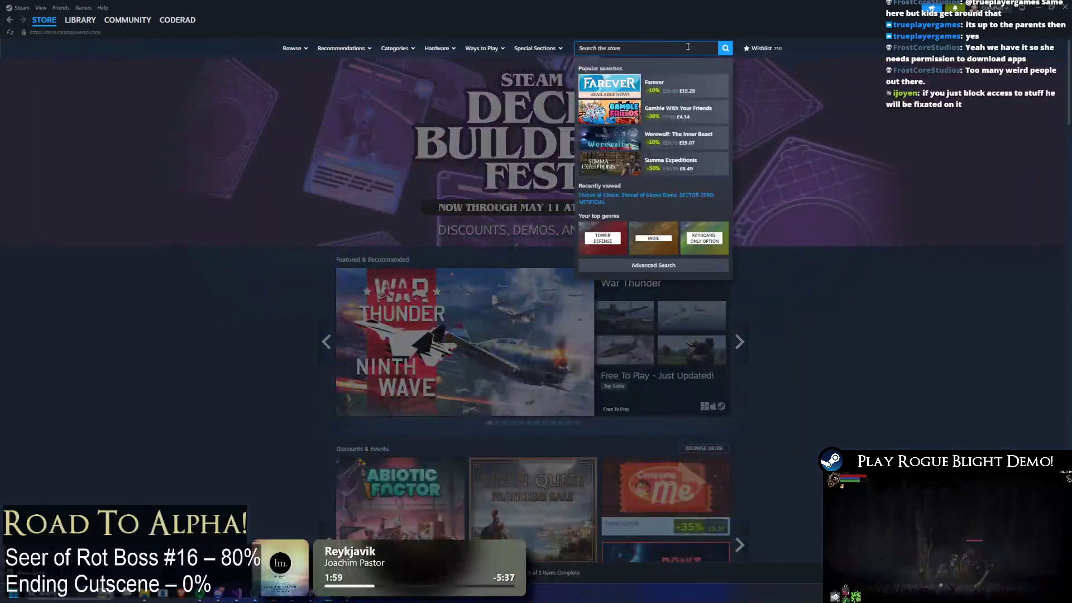
text(typing)
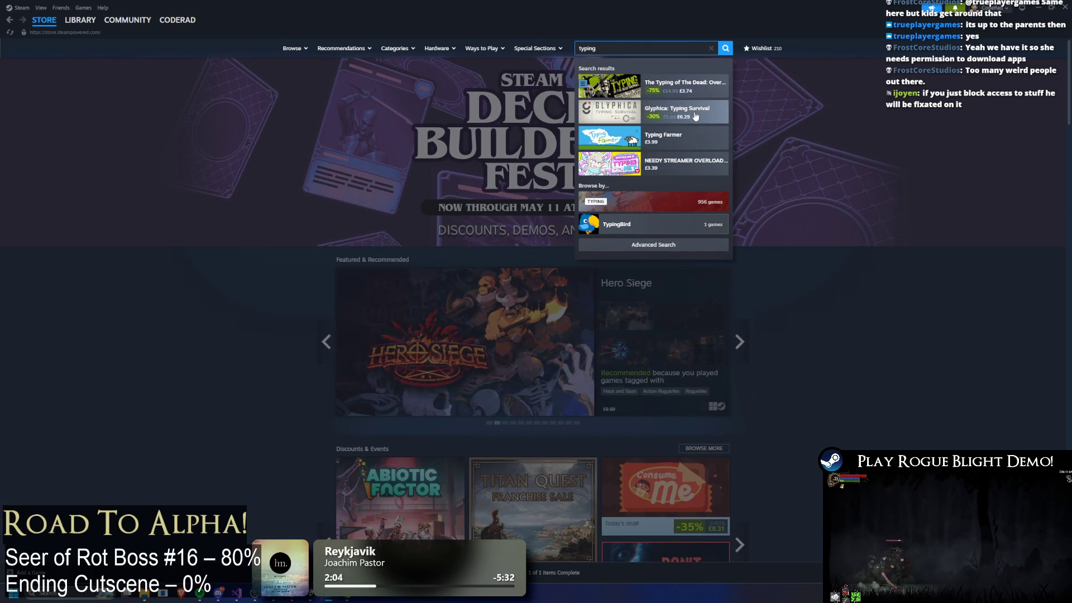
Step: Launch Google Chrome from the system search
key(super)
text(chrome)
key(Return)
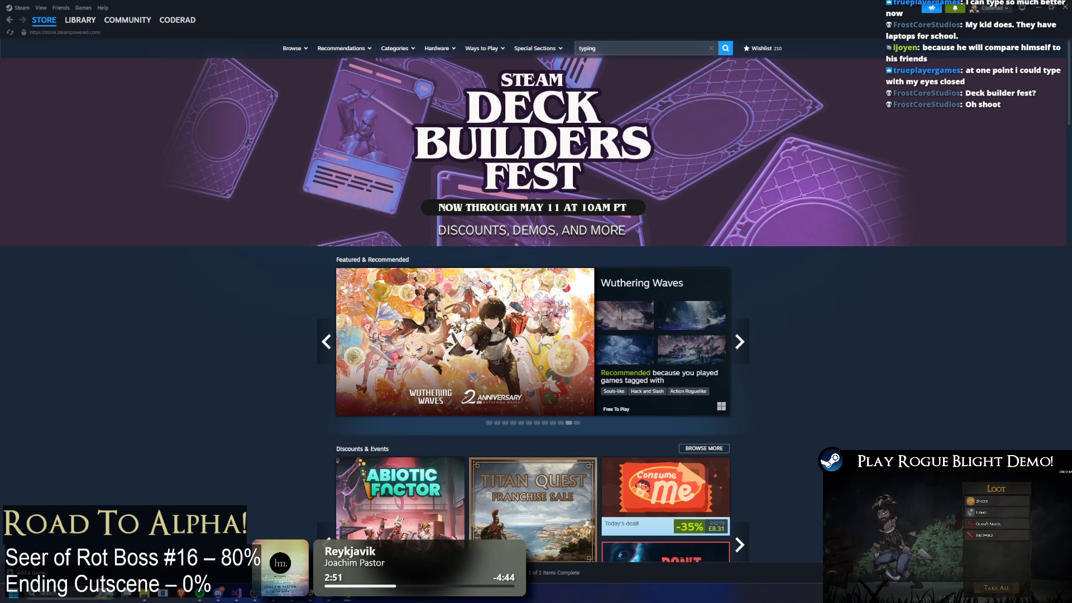
Step: Correct the store search query and open the Final Sentence page
click(654, 47)
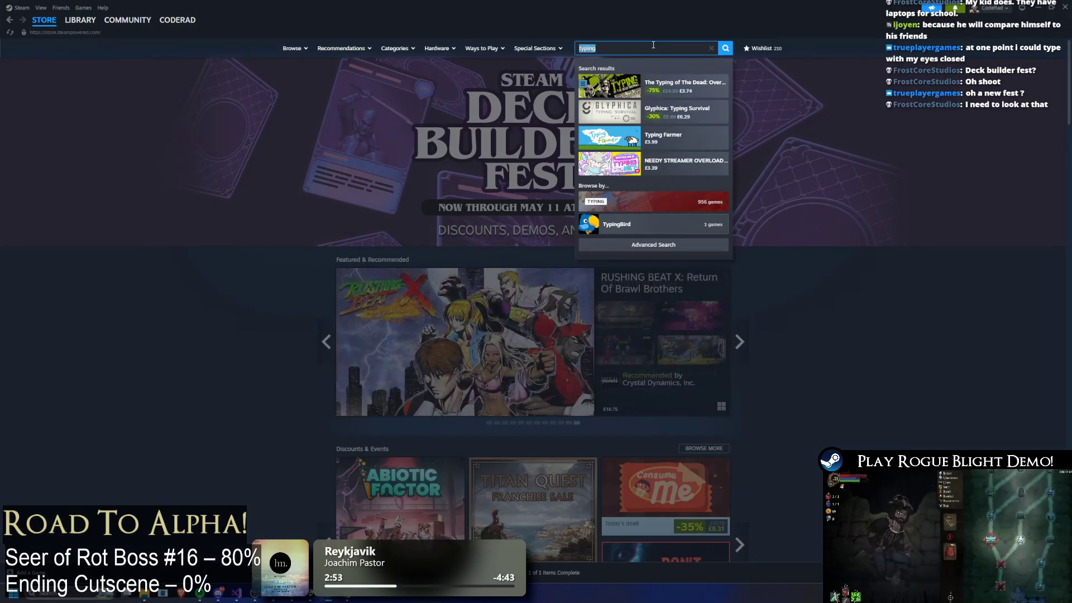
text(final se)
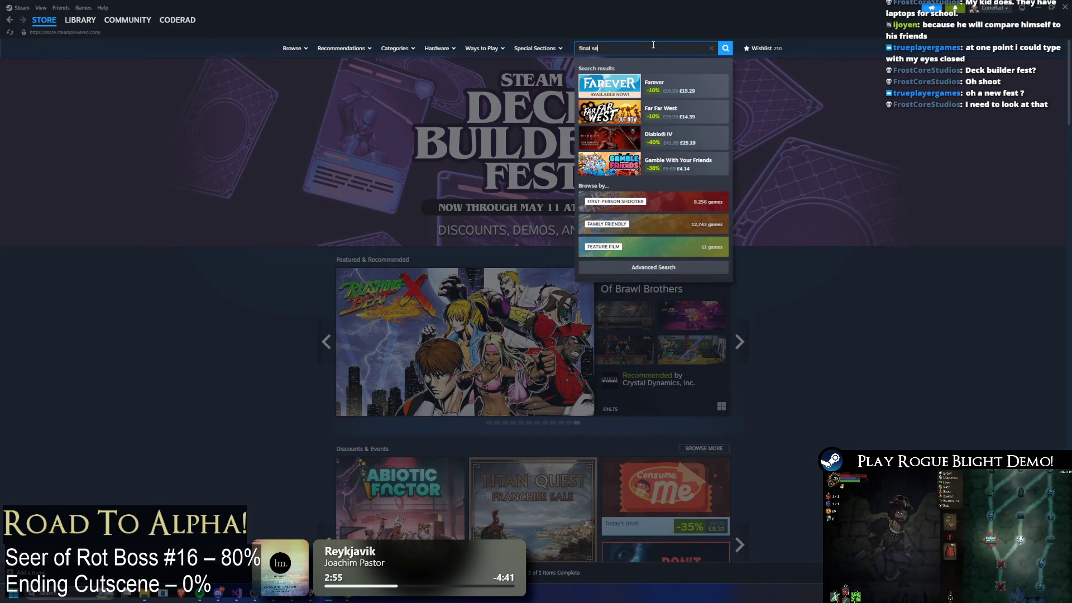
text(ntanc)
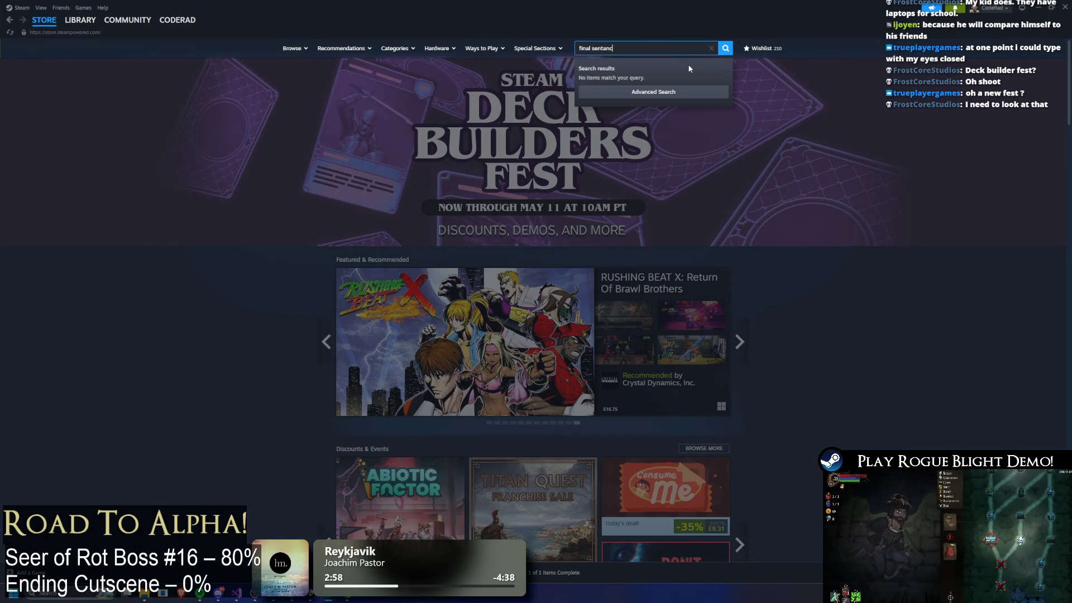
key(BackSpace)
key(BackSpace)
key(BackSpace)
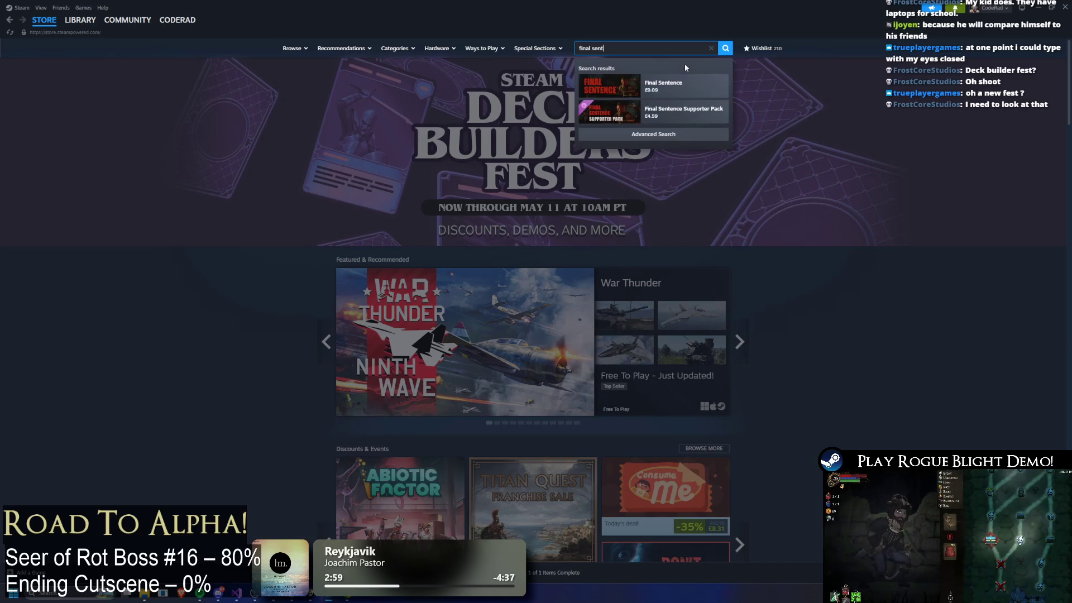
click(686, 85)
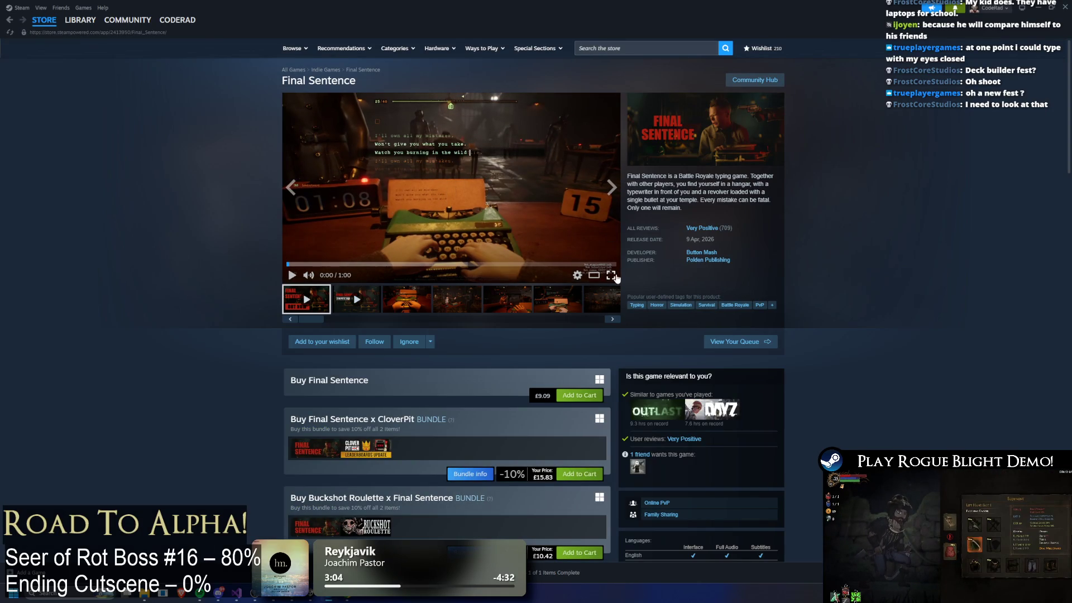
Step: Watch the Final Sentence trailer fullscreen, then browse its screenshots
click(611, 276)
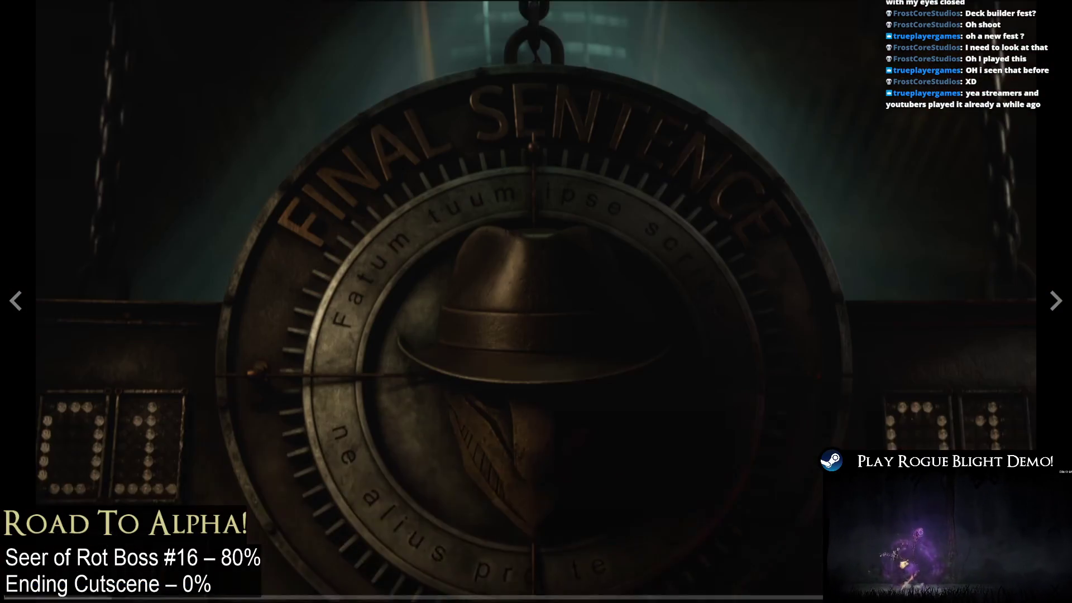
key(Escape)
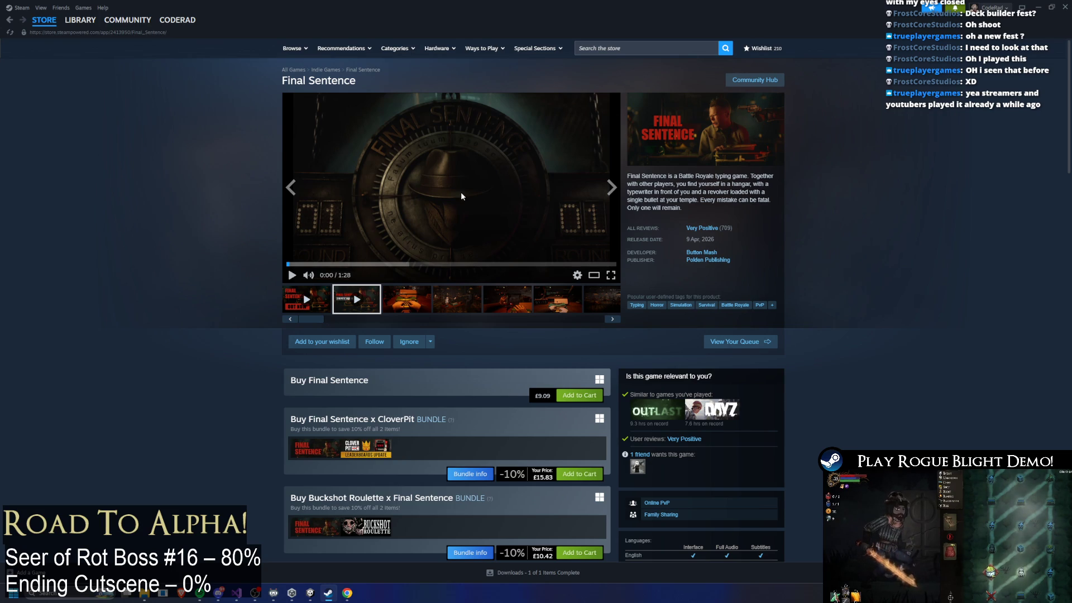
click(404, 305)
click(458, 299)
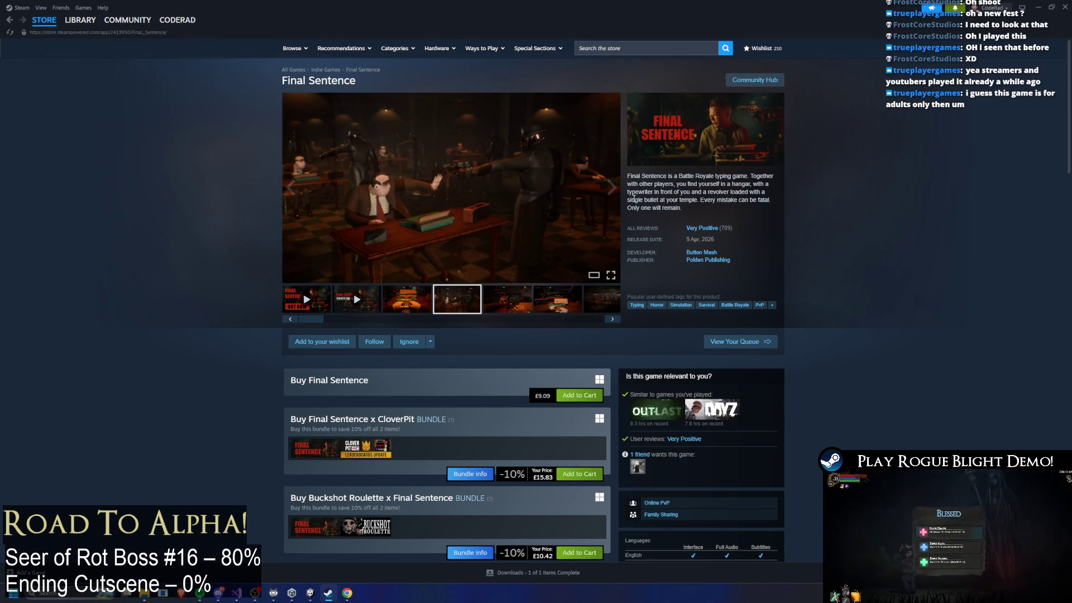
click(613, 190)
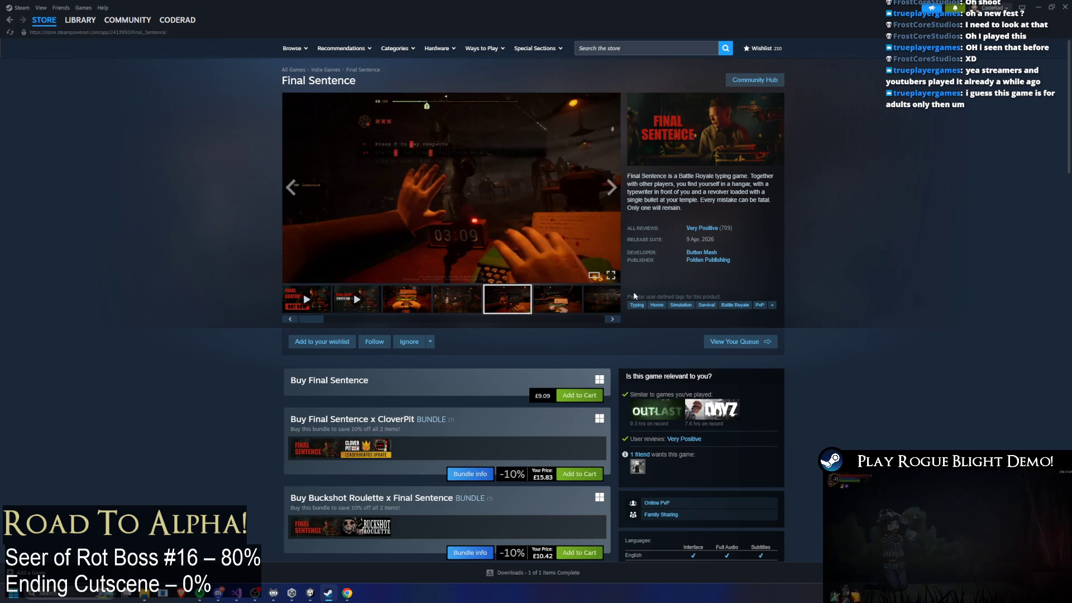
click(616, 48)
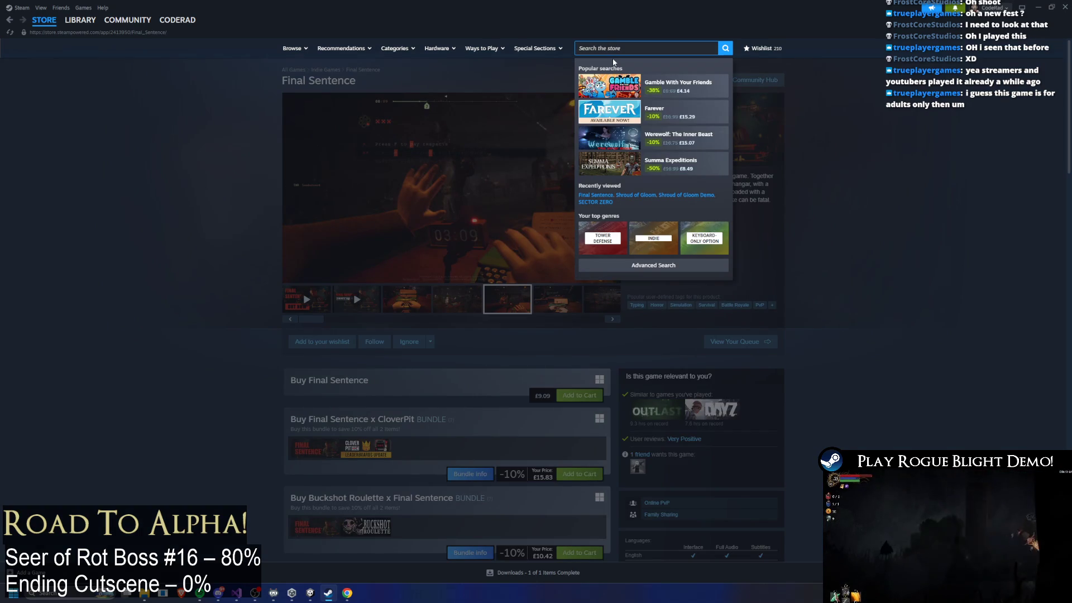
Step: Search 'typing' and open The Typing of The Dead: Overkill store page
text(typing sca)
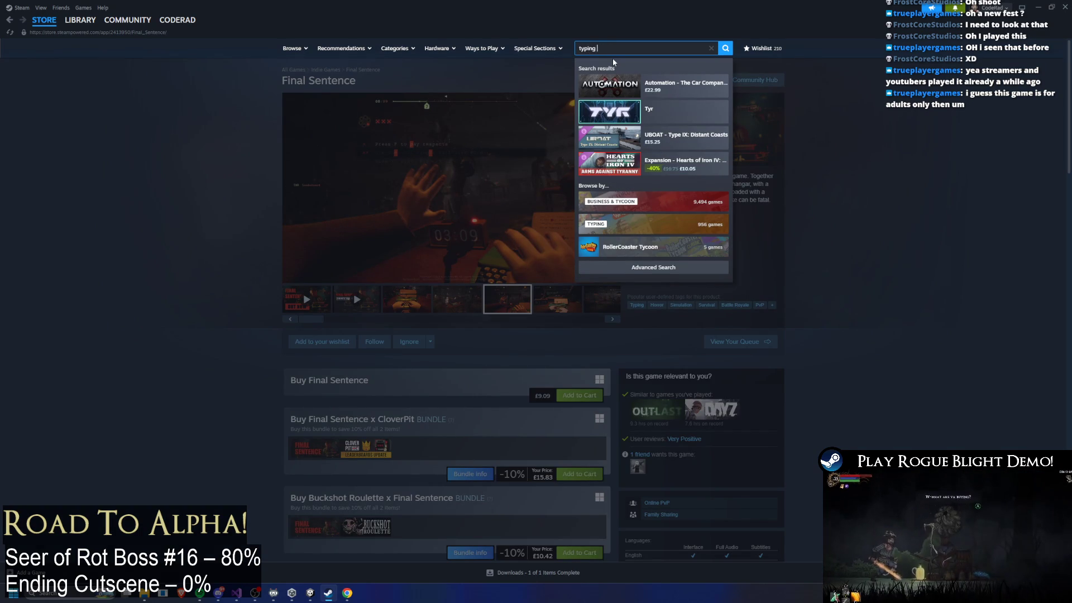
key(BackSpace)
key(BackSpace)
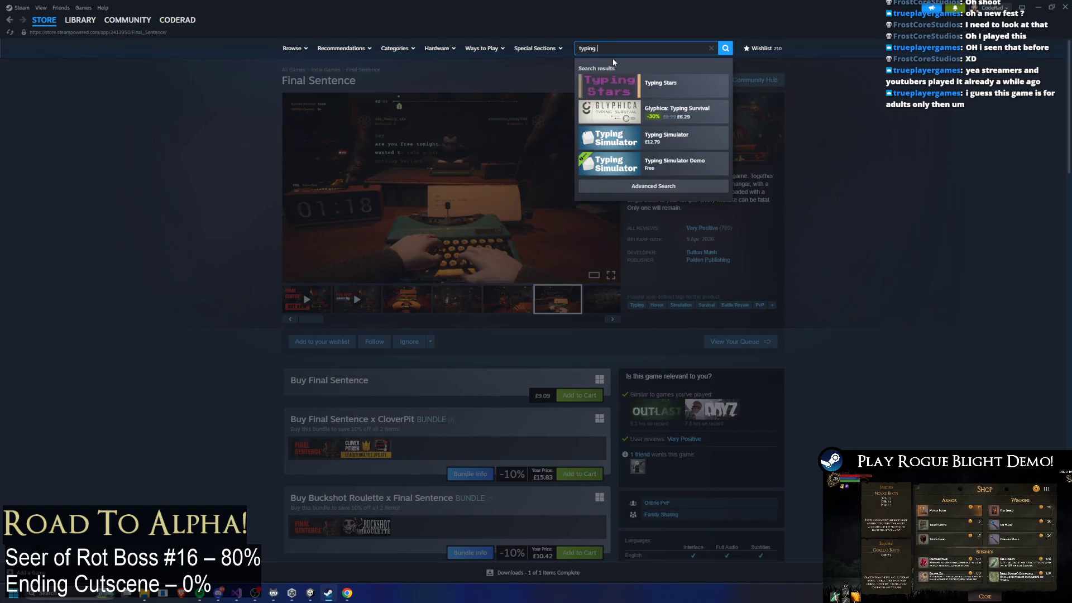
click(660, 88)
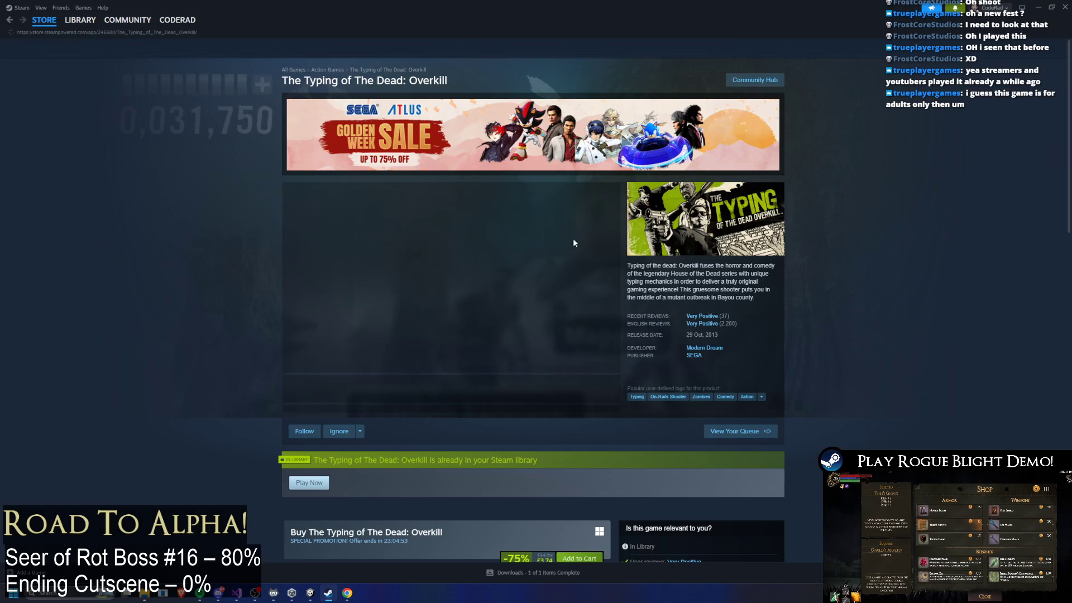
Step: Browse The Typing of The Dead: Overkill screenshots, viewing several full size
click(487, 310)
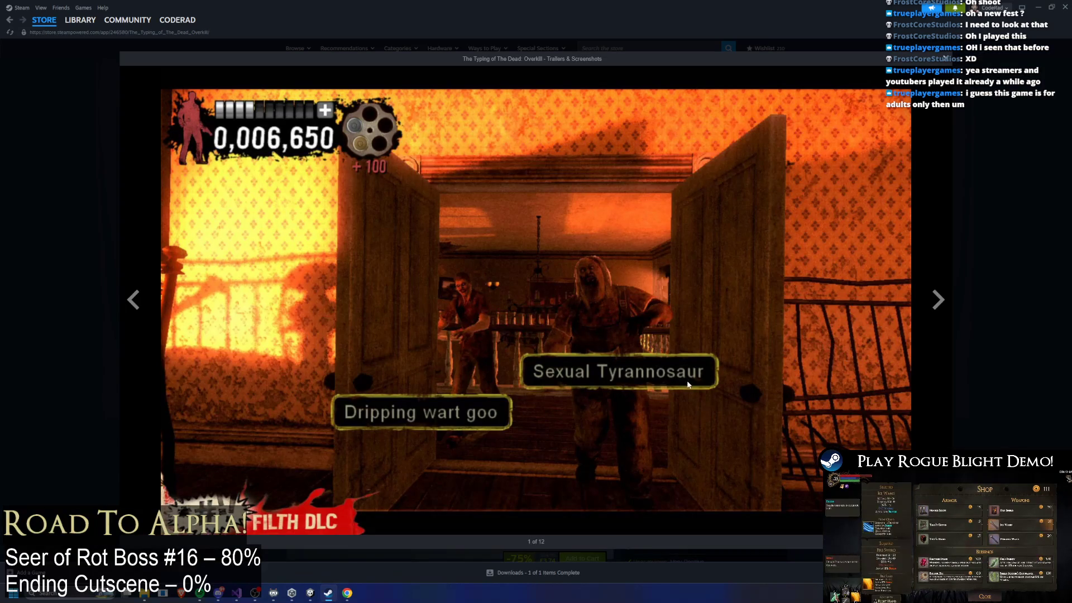
key(Escape)
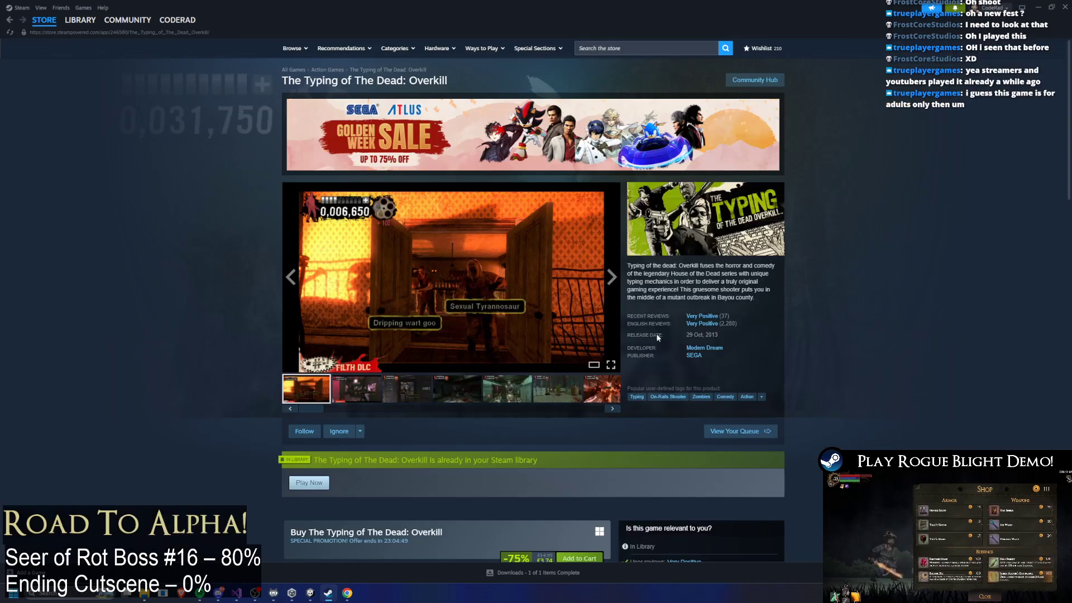
click(369, 394)
click(408, 390)
click(457, 390)
click(507, 389)
click(549, 330)
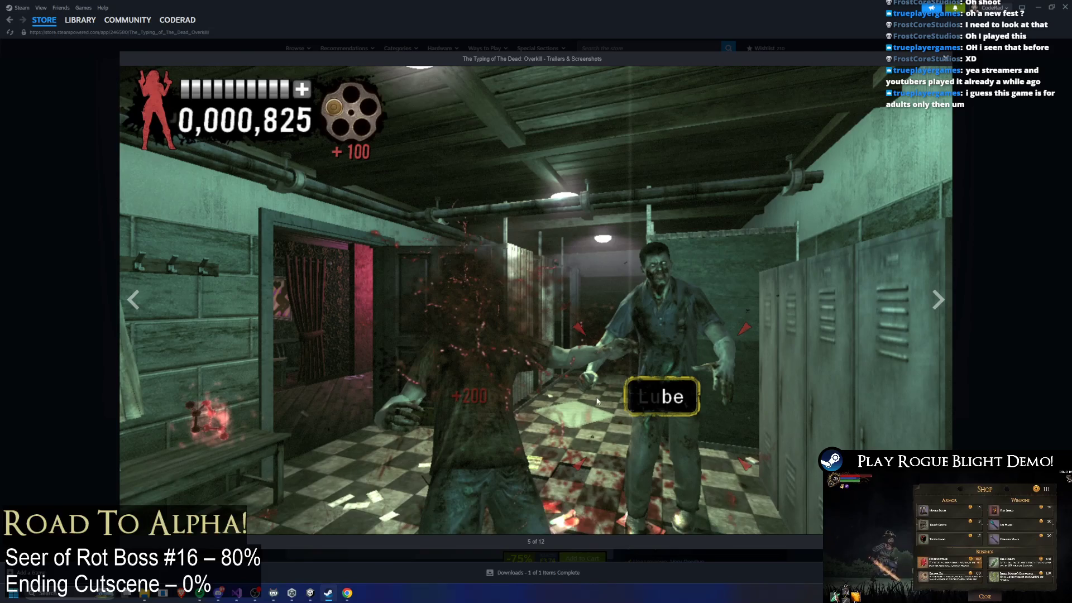
key(Escape)
click(508, 323)
key(Escape)
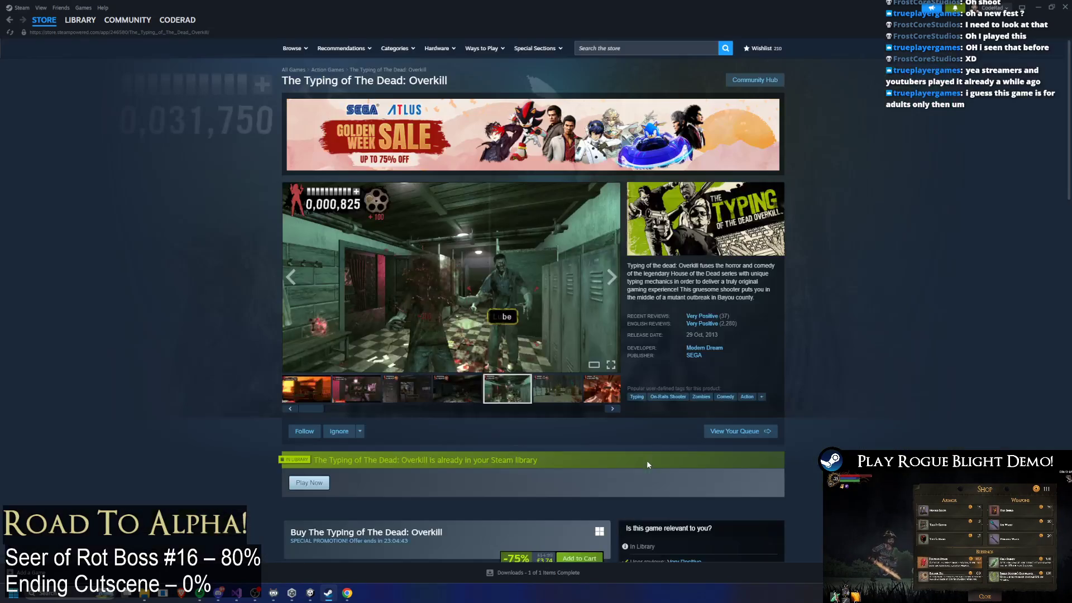
click(555, 400)
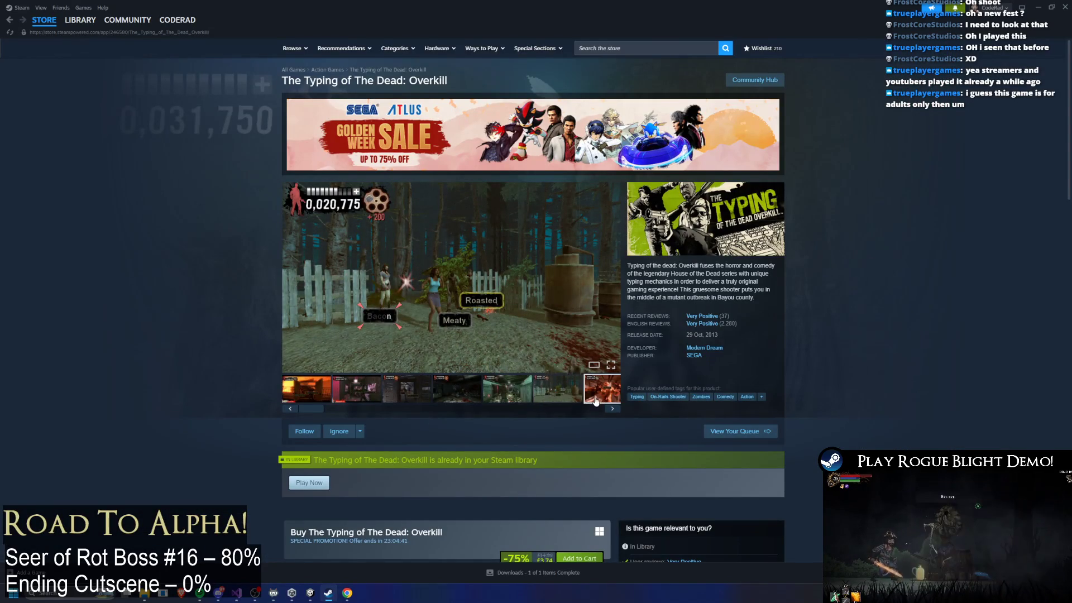
click(585, 398)
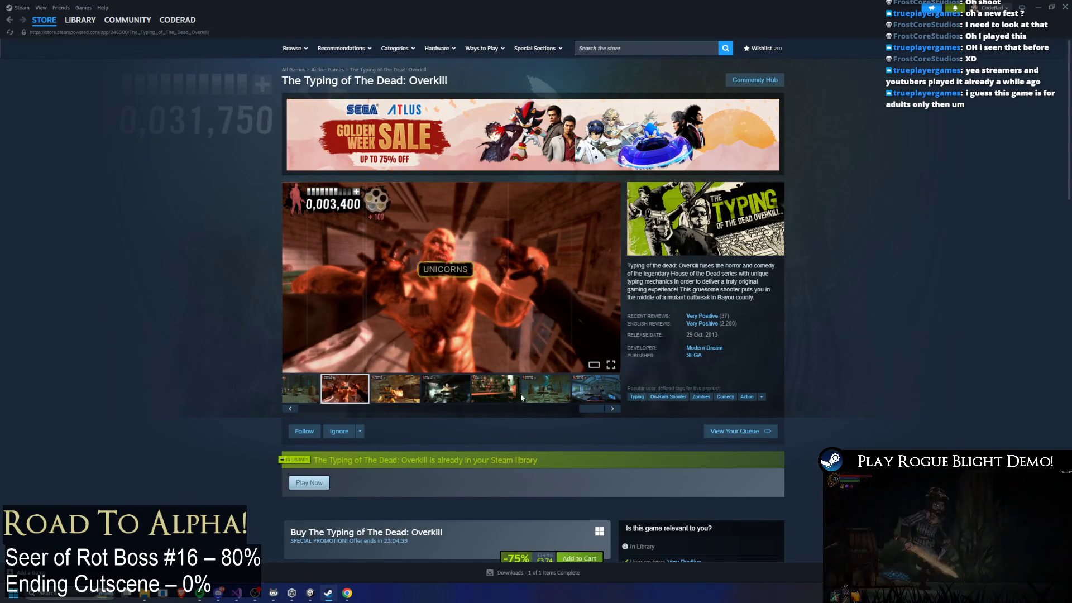
click(617, 278)
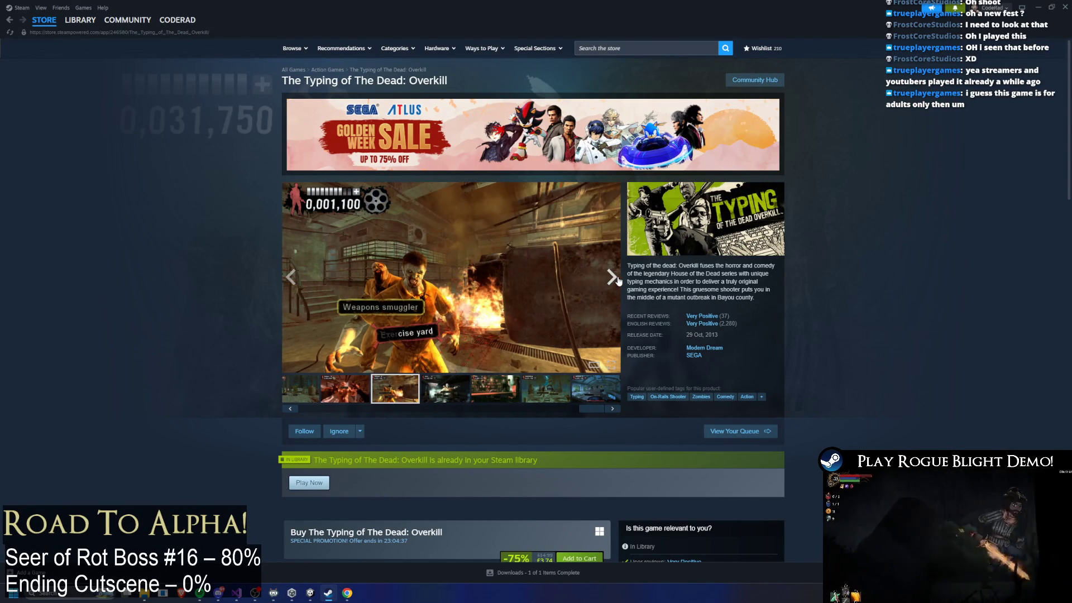
click(618, 278)
click(619, 278)
click(620, 279)
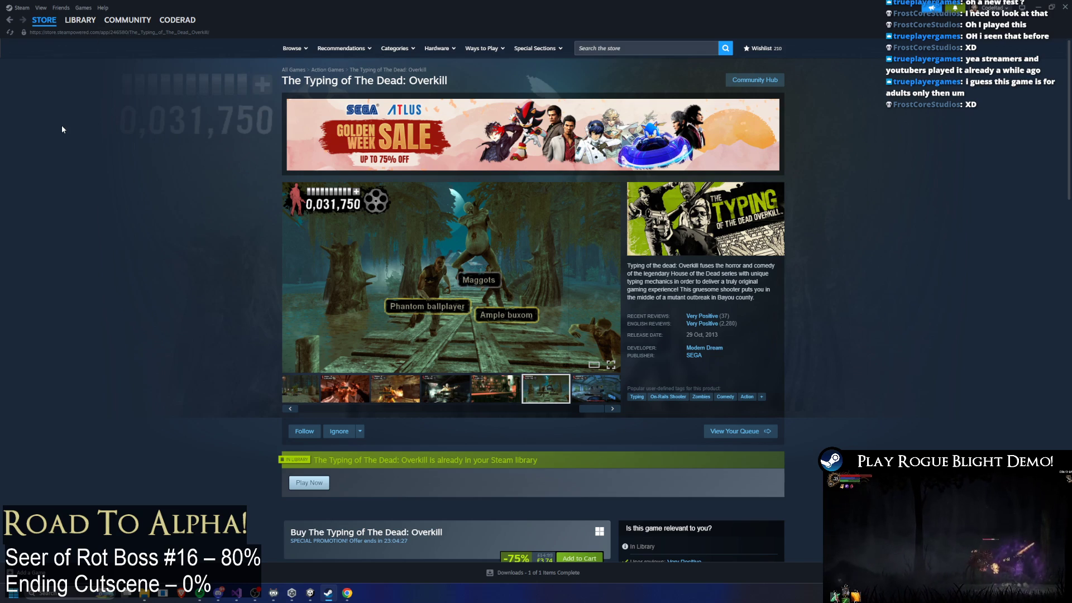
Step: Scroll the page, switch to the library, and close Steam to return to Unity
scroll(62, 129, down, 5)
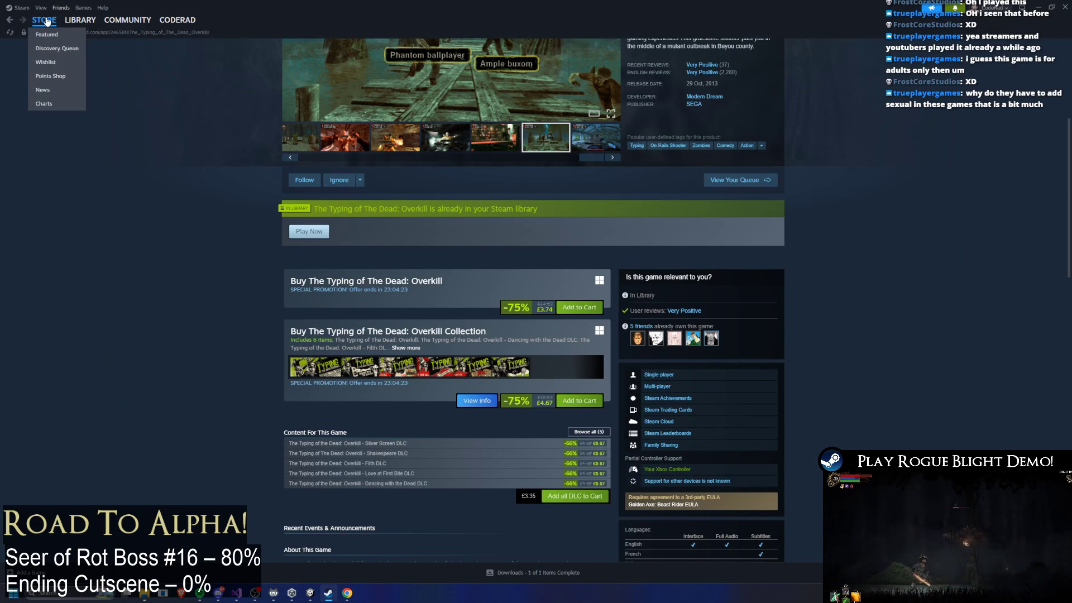
click(80, 19)
click(1065, 7)
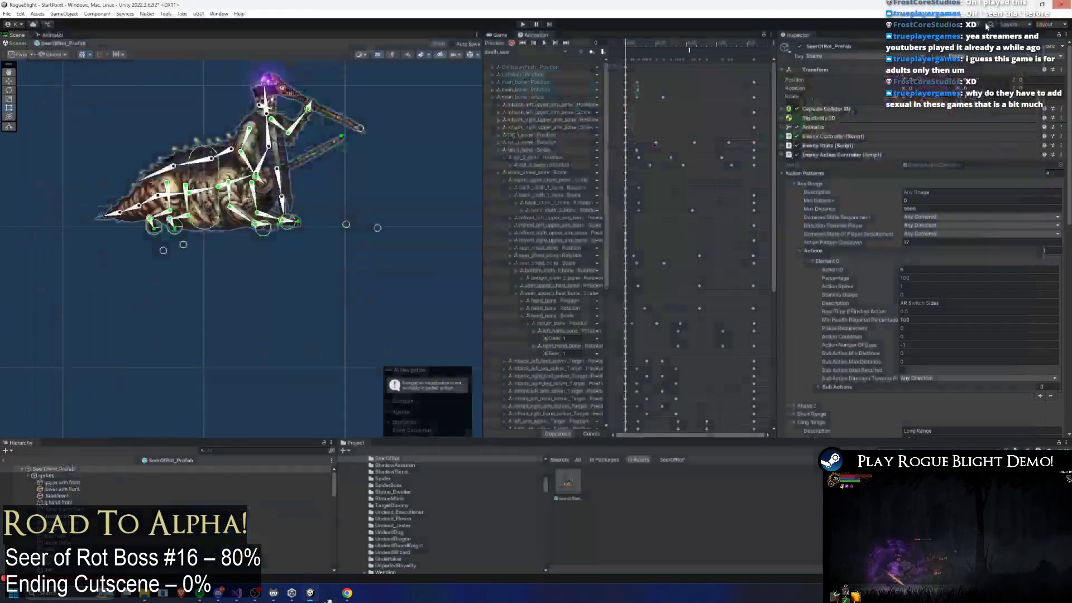
Step: Inspect the Any Range, Short Range and Phase 2 action patterns in the Inspector
click(522, 52)
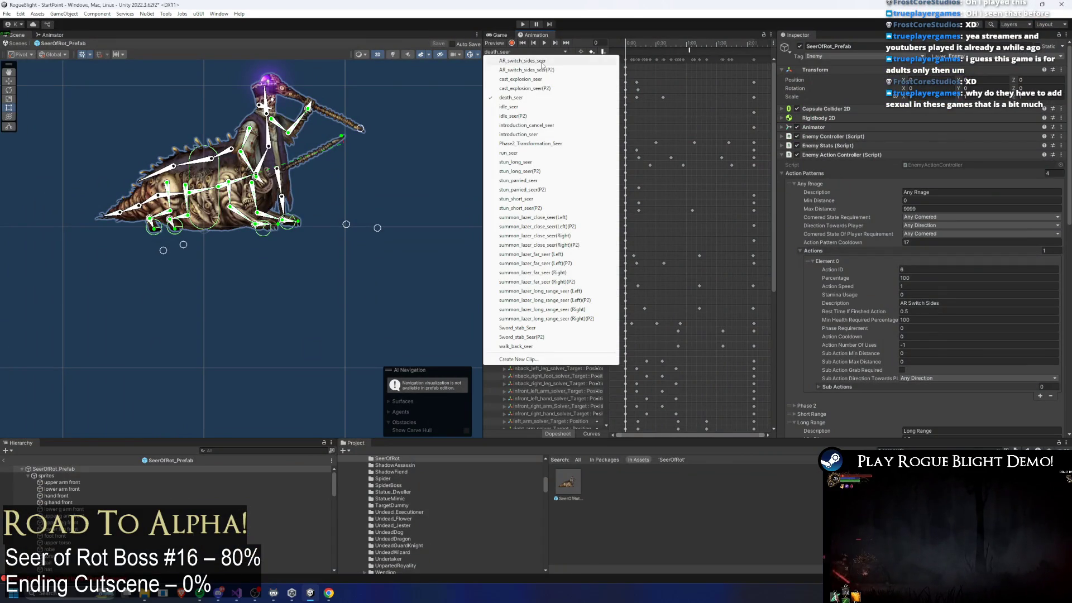
click(812, 185)
click(819, 210)
click(824, 201)
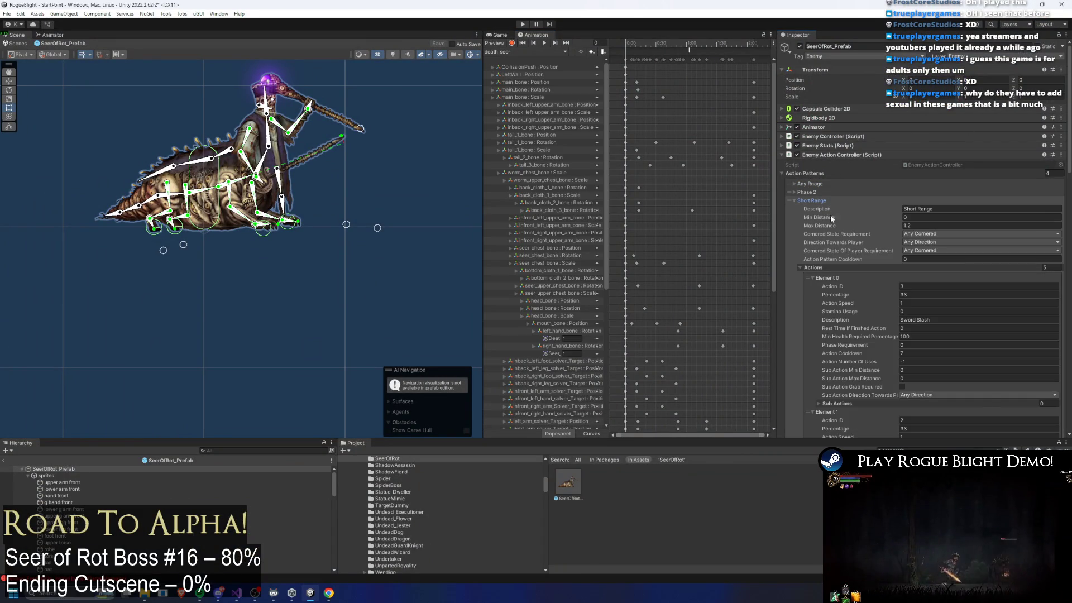
scroll(853, 173, down, 3)
click(829, 133)
click(818, 181)
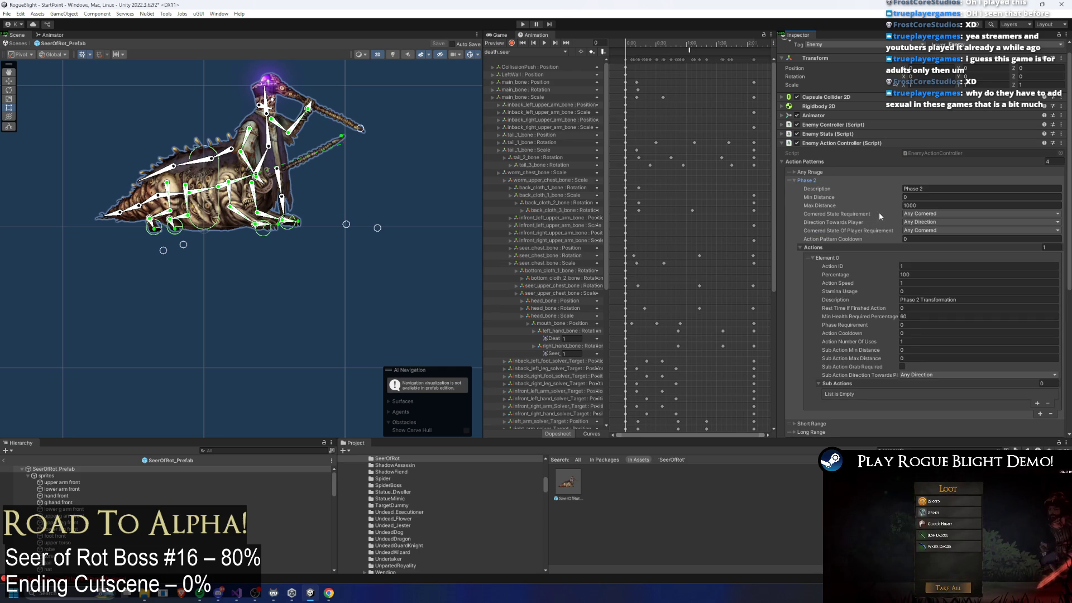
click(831, 182)
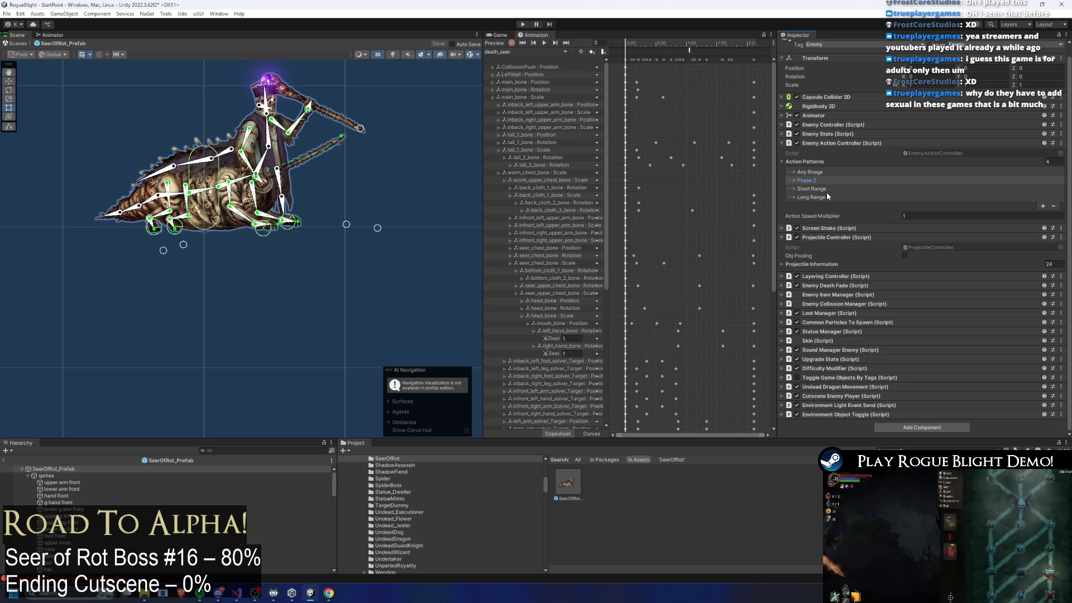
Step: Recheck the Short Range pattern, then load the cast_explosion_seer(P2) clip
click(827, 189)
click(829, 188)
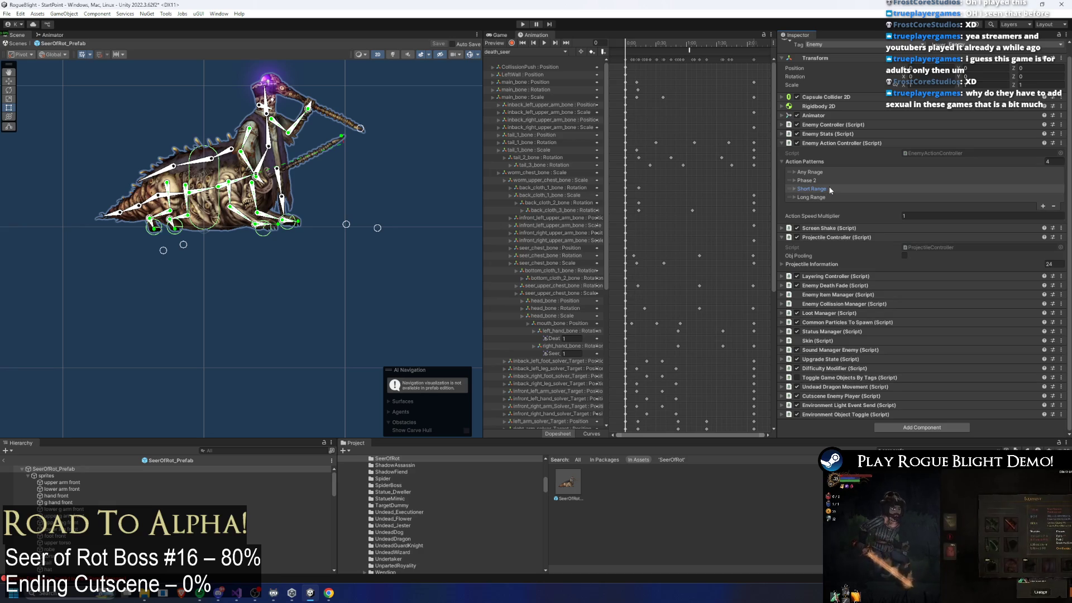
click(538, 52)
click(546, 88)
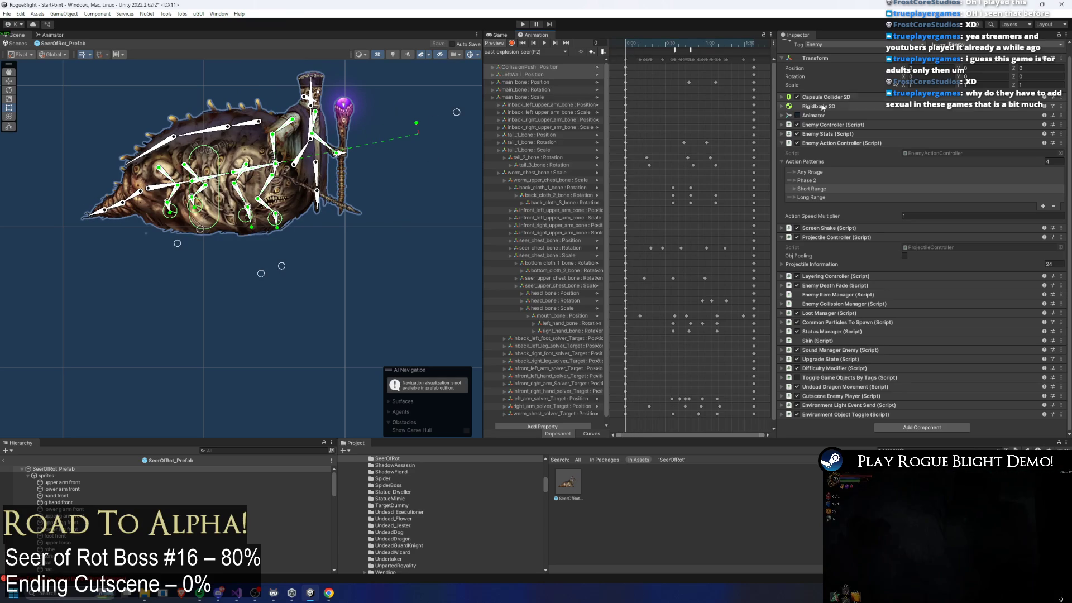
Step: Filter the Hierarchy for 'colli', select the boss's collider objects, and enable Edit Collider
click(260, 450)
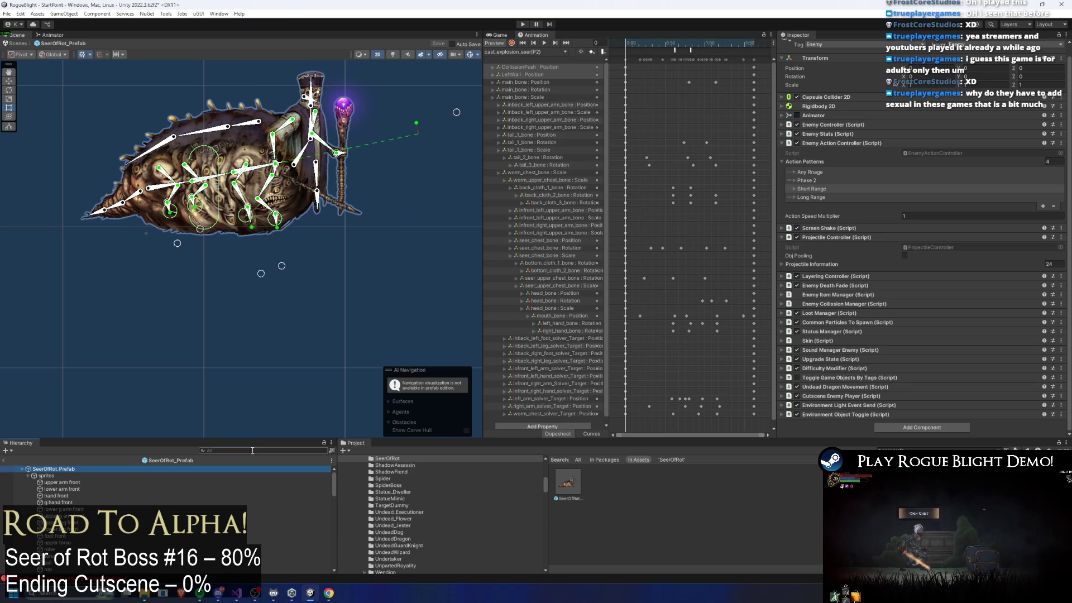
text(dolli)
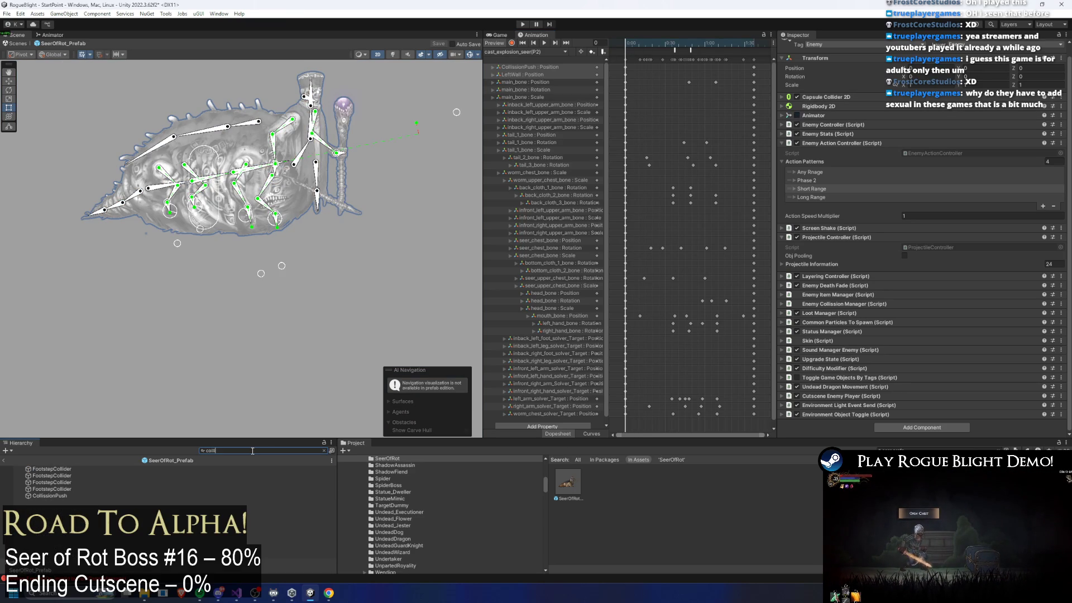
click(142, 495)
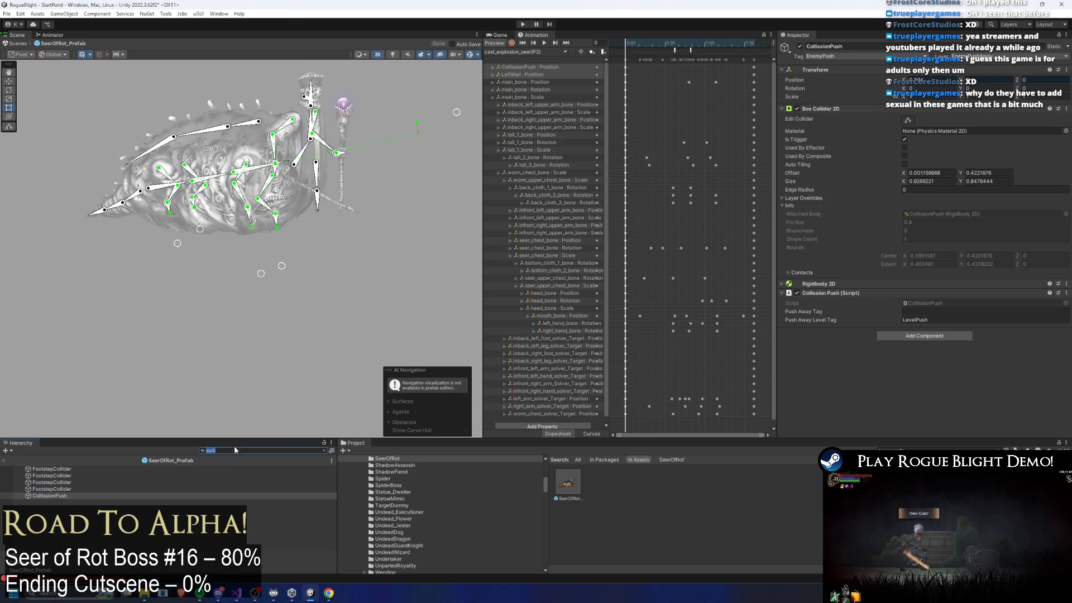
key(BackSpace)
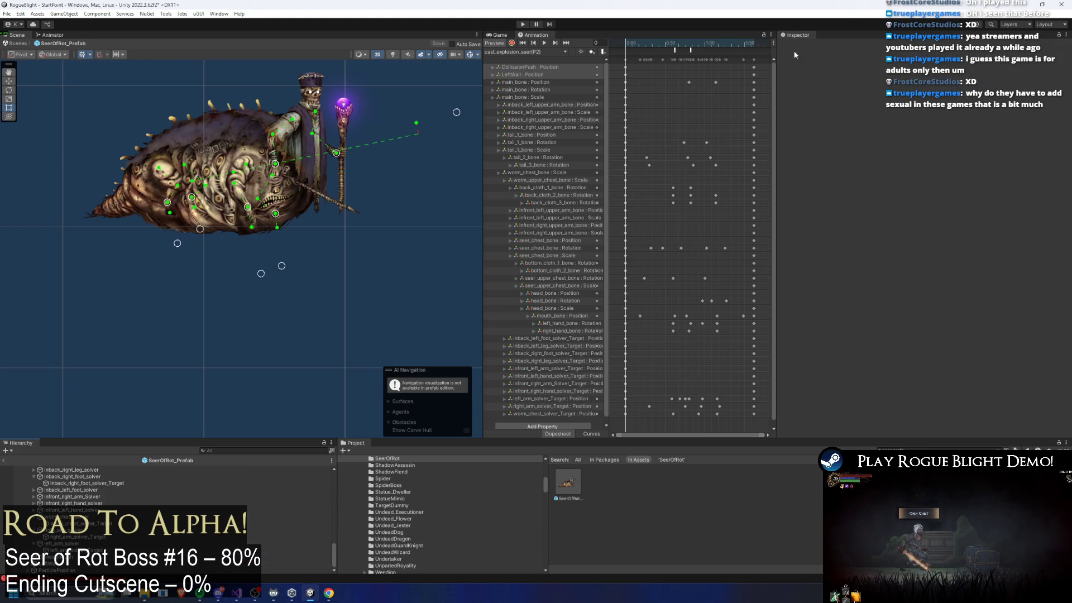
ctrl+click(59, 560)
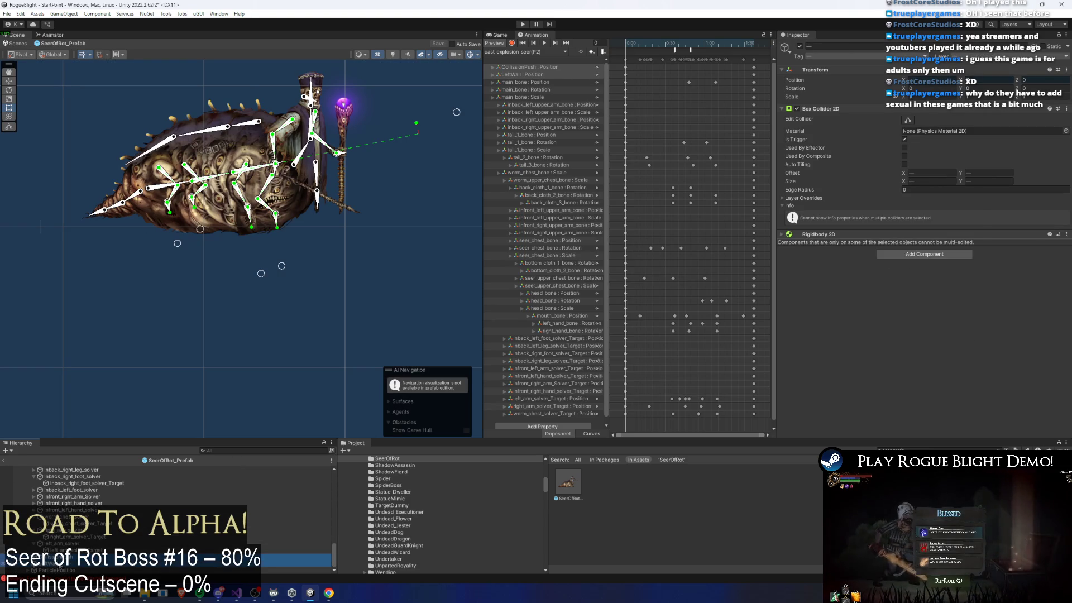
click(909, 120)
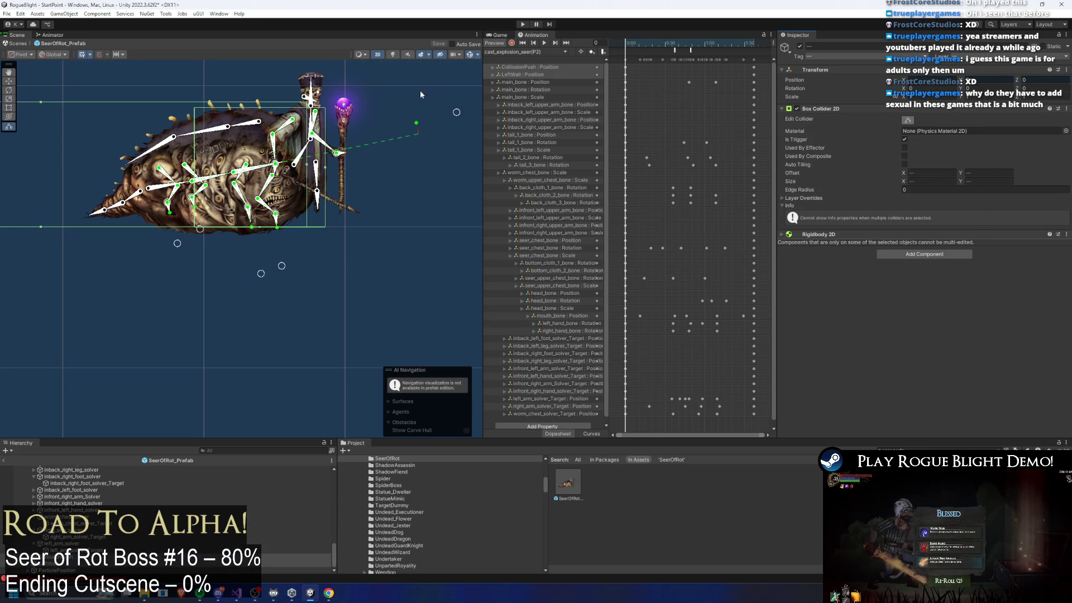
Step: Switch the Animation window's clip from cast_explosion_seer to Sword_stab_Seer(P2)
click(547, 51)
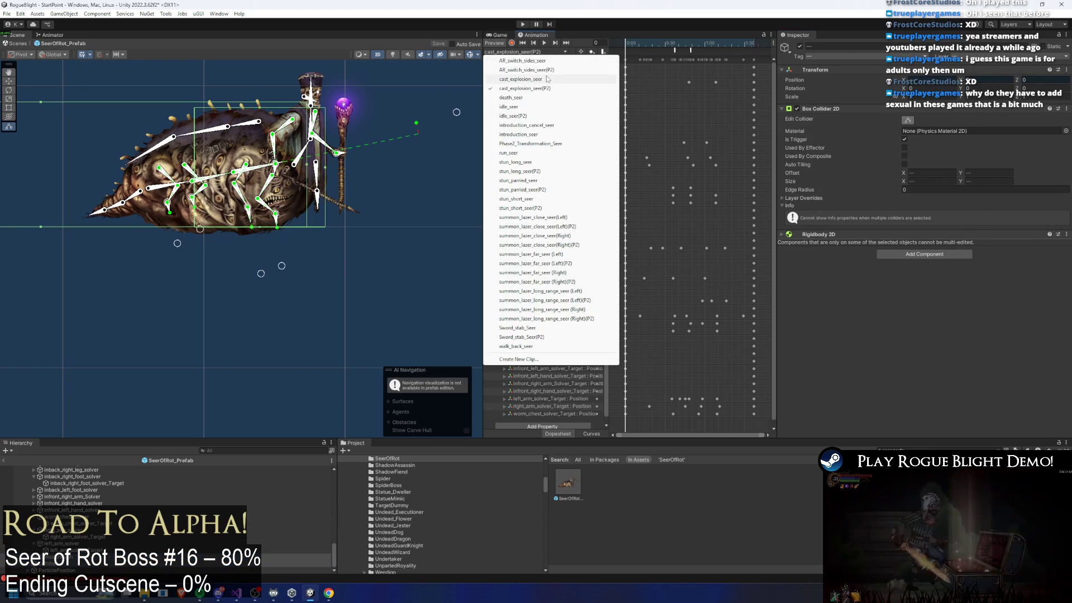
click(547, 80)
click(547, 51)
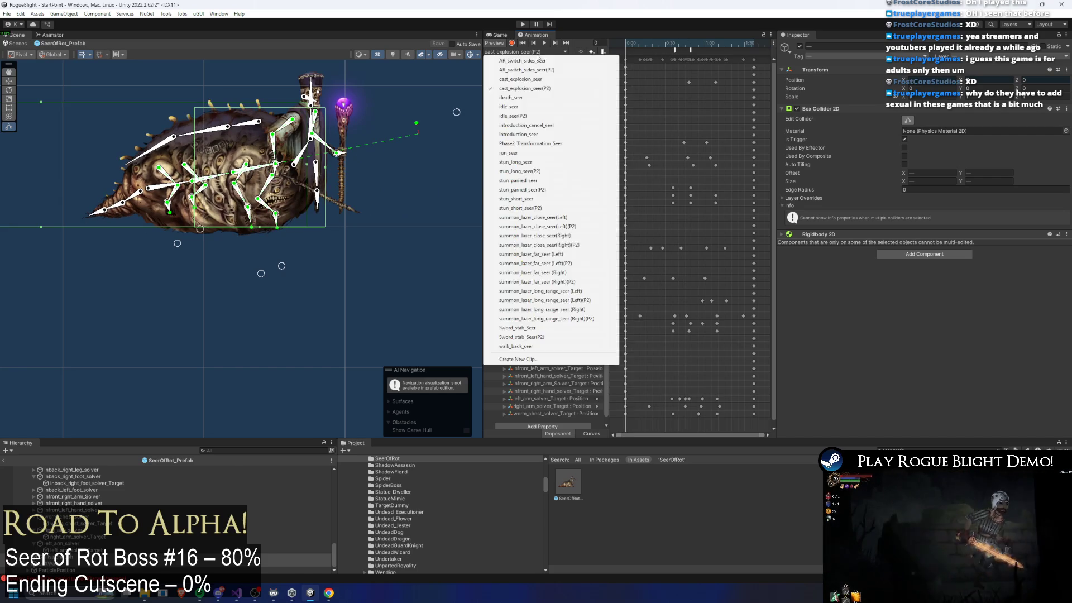
click(542, 80)
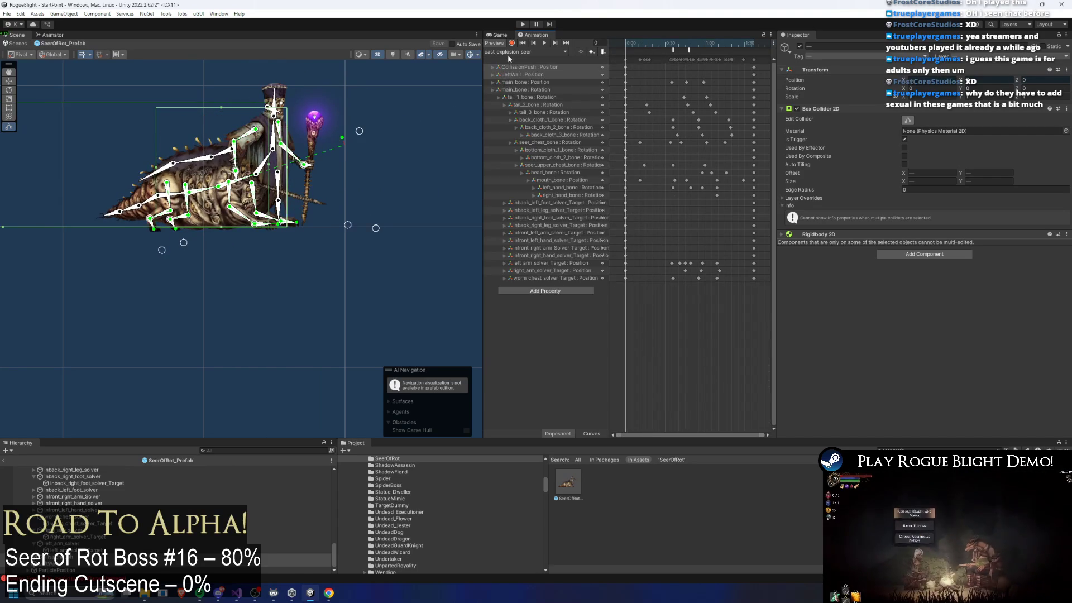
click(507, 52)
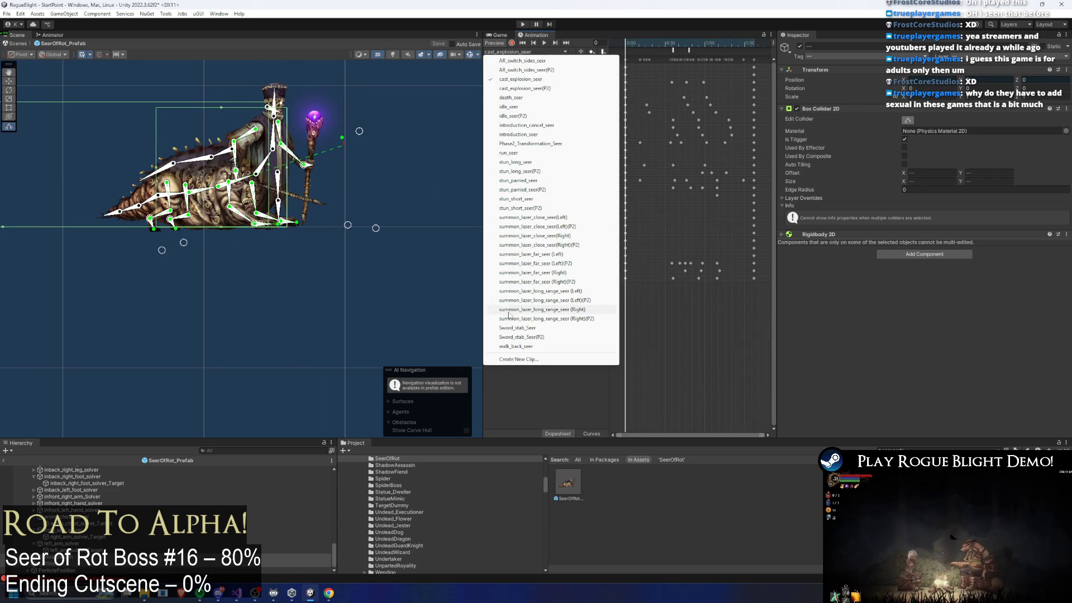
click(526, 336)
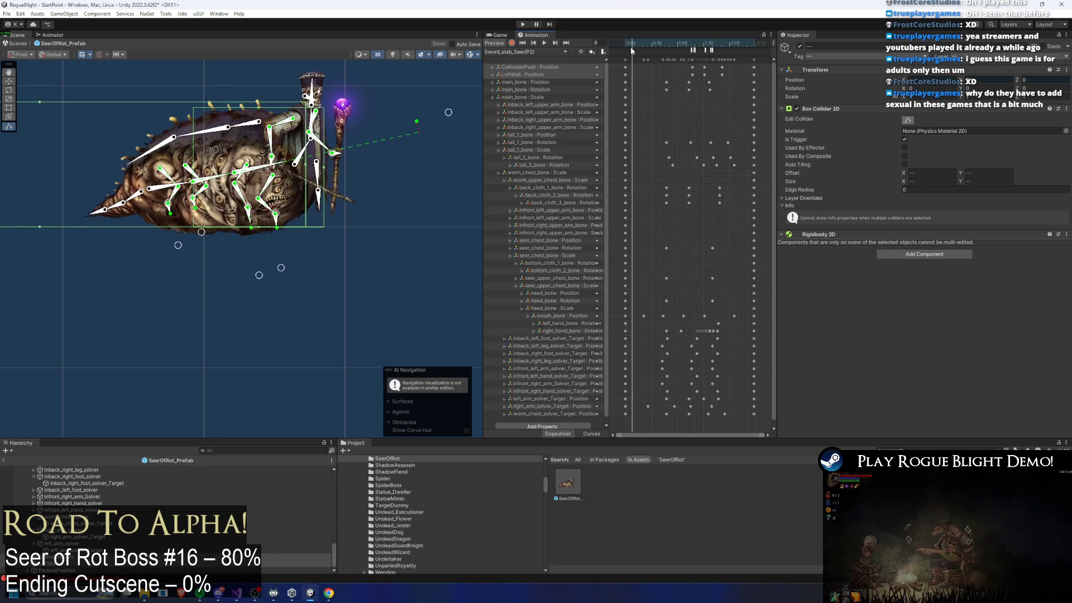
Step: Scrub the stab clip from frame 76 to 89, selecting the first CollisionPush and LeftWall keys
drag(627, 48, 692, 50)
scroll(726, 133, up, 4)
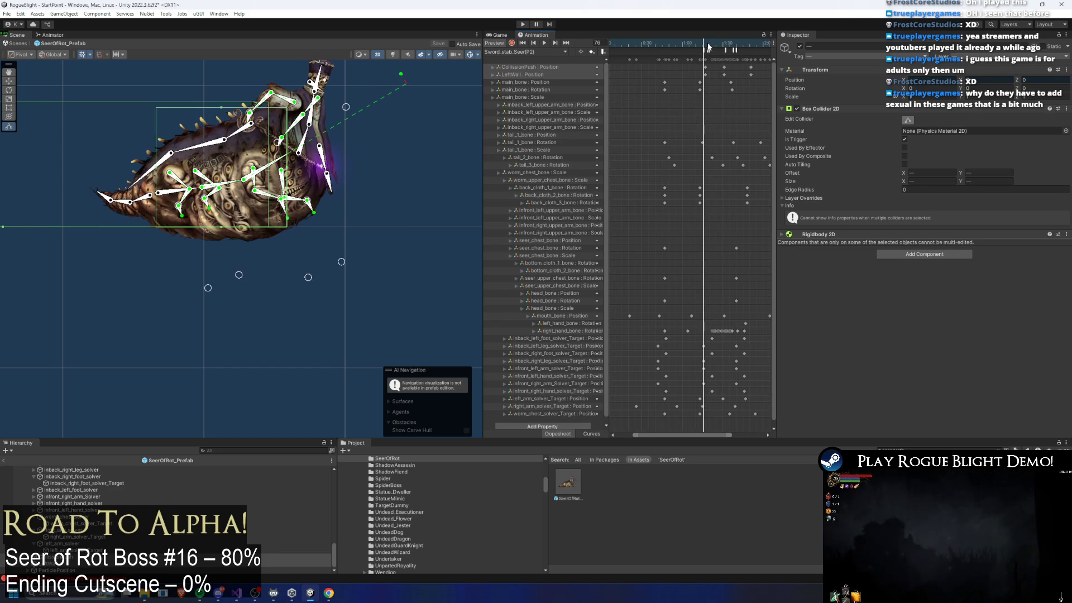
click(709, 48)
scroll(659, 99, left, 2)
drag(641, 63, 620, 77)
scroll(750, 72, right, 4)
drag(686, 47, 721, 47)
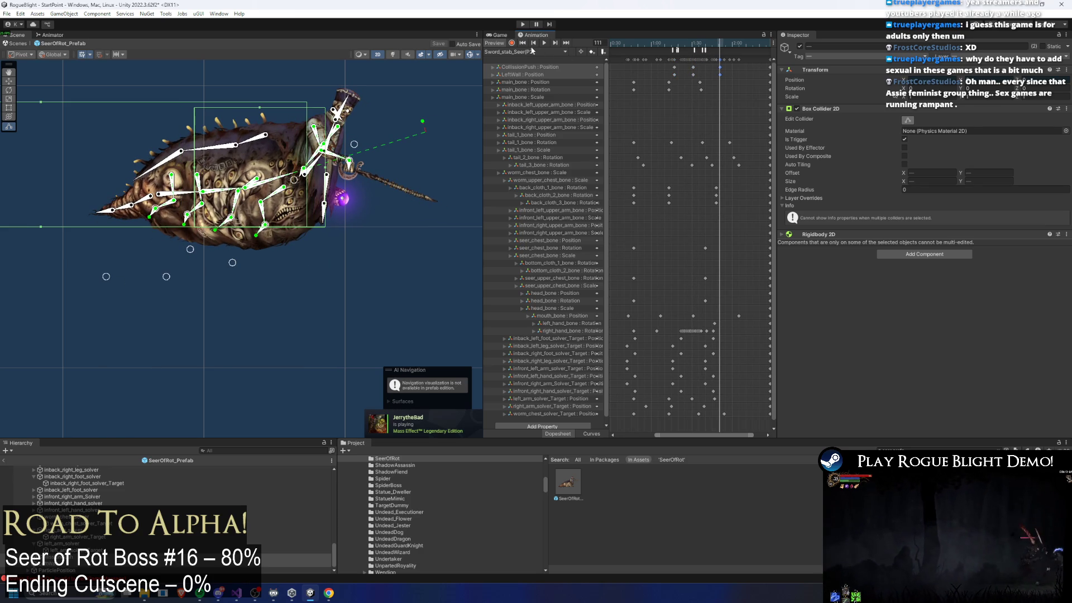
Step: Nudge the selected object right, preview frame 93, and show the box collider's editable outline
key(w)
drag(76, 228, 82, 227)
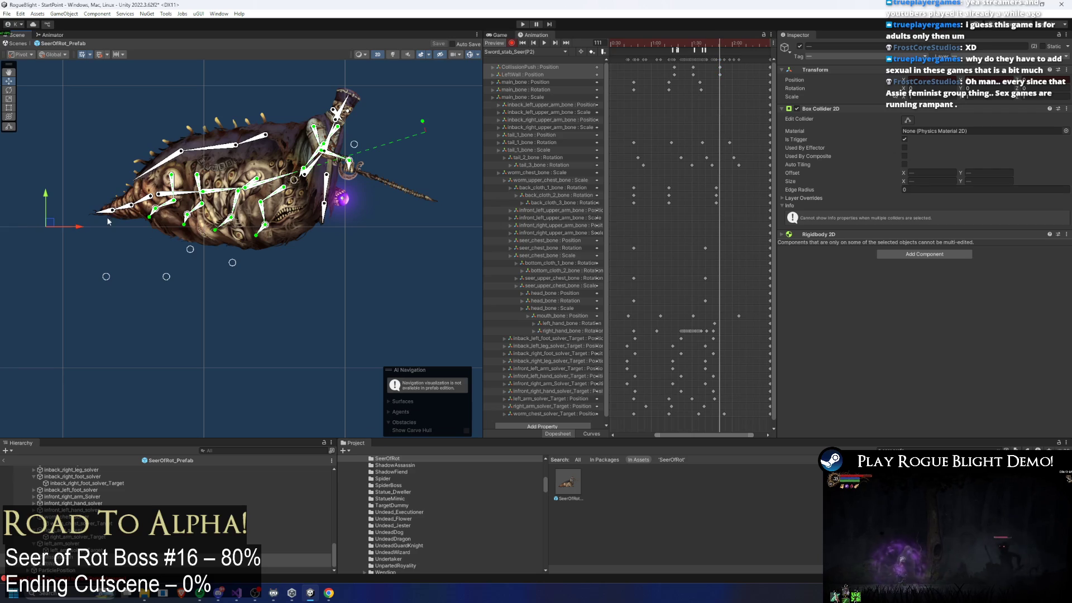
mouse_move(732, 80)
mouse_down()
mouse_move(694, 41)
mouse_move(721, 43)
mouse_up()
click(697, 43)
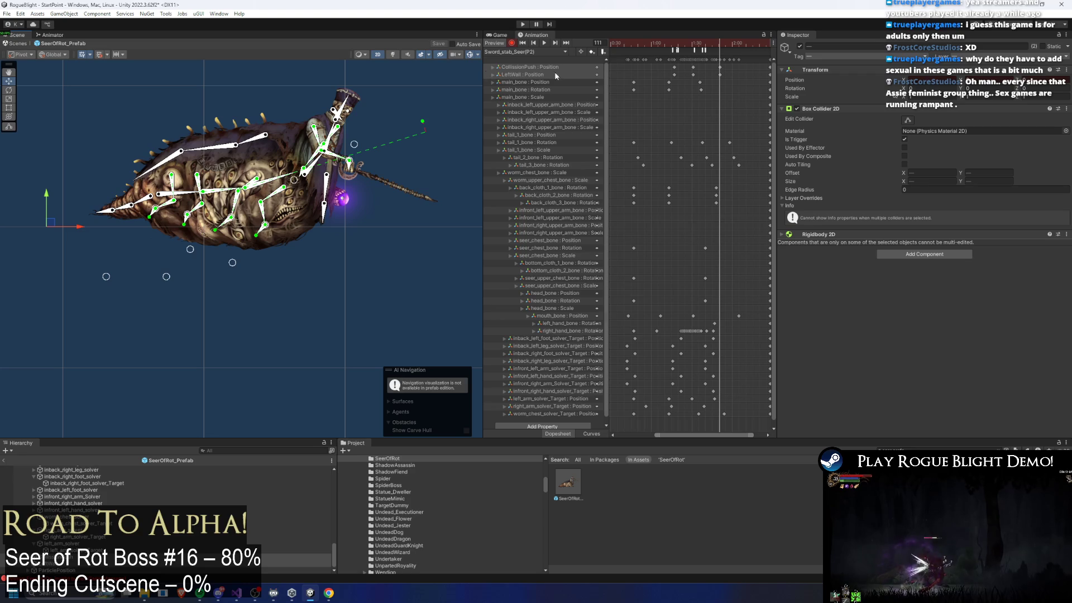
click(908, 120)
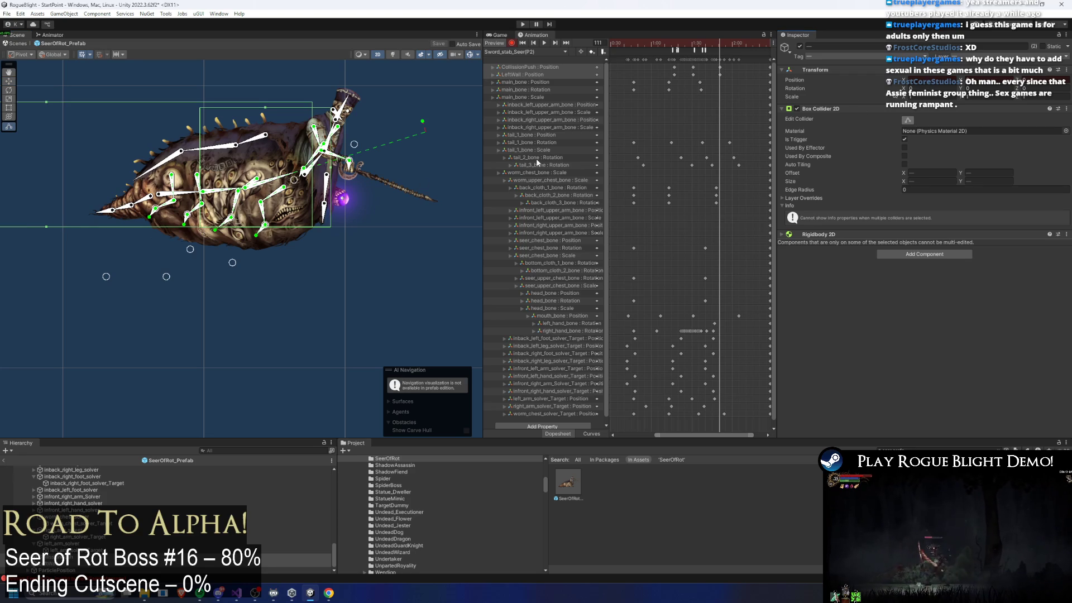
key(w)
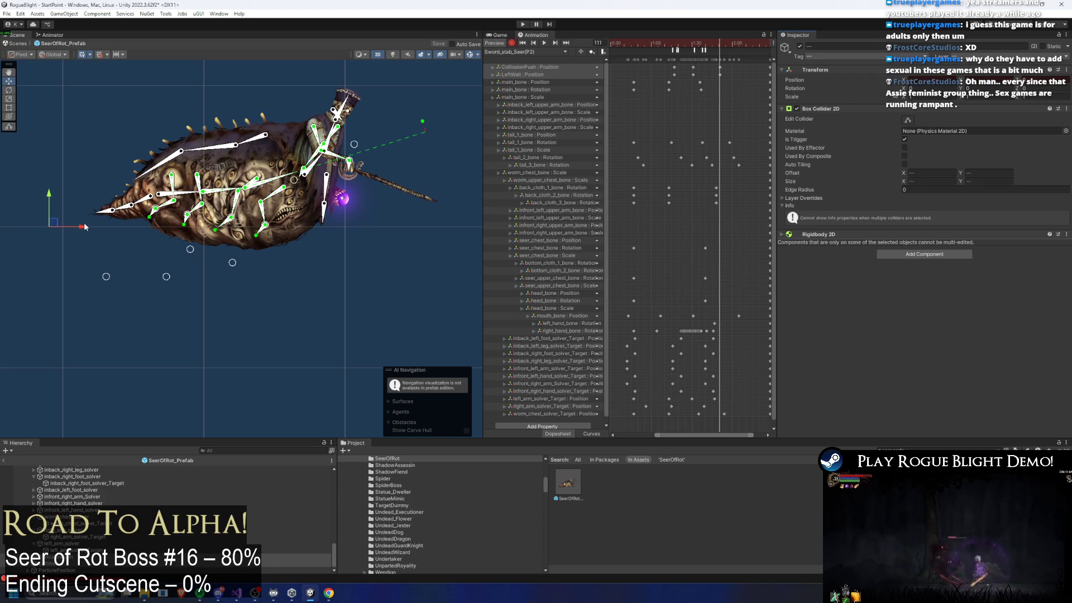
click(907, 120)
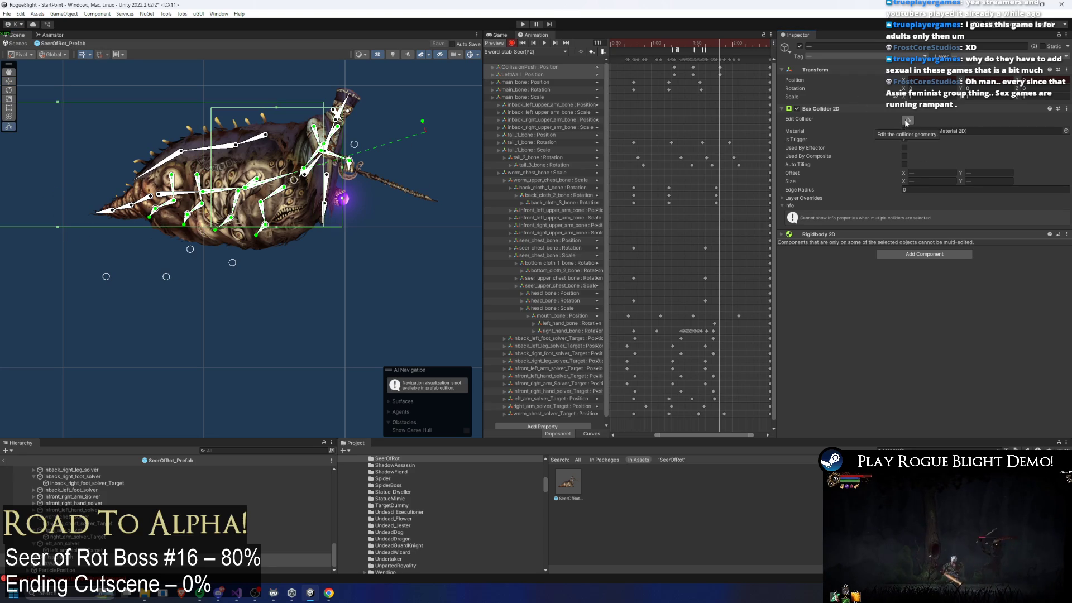
Step: Step back to about frame 82, select the CollisionPush/LeftWall keys near frame 91, and re-enable collider editing
mouse_move(713, 45)
mouse_down()
mouse_move(629, 45)
mouse_move(719, 45)
mouse_move(678, 44)
mouse_move(717, 81)
mouse_up()
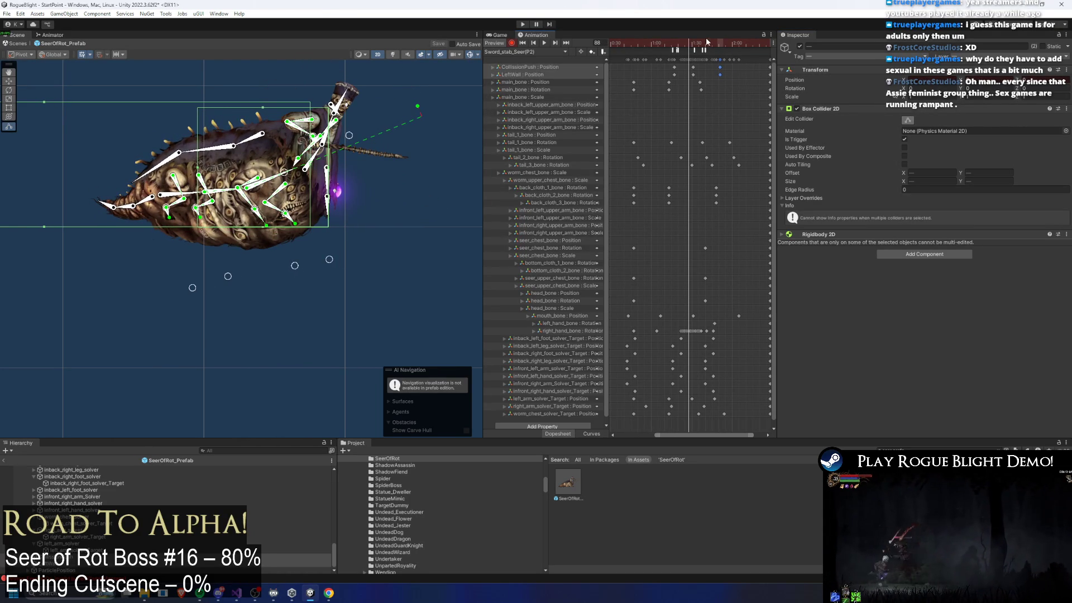
click(694, 45)
key(w)
scroll(109, 223, down, 2)
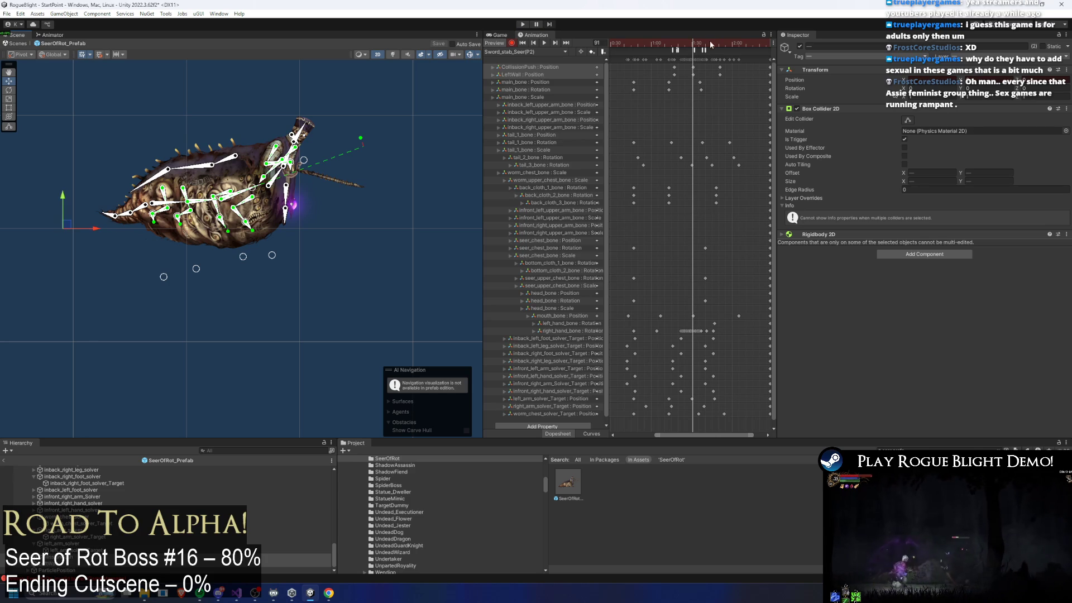
click(908, 121)
Step: Scrub through frames 71–106, play the stab preview, and settle on frame 92
drag(666, 45, 715, 48)
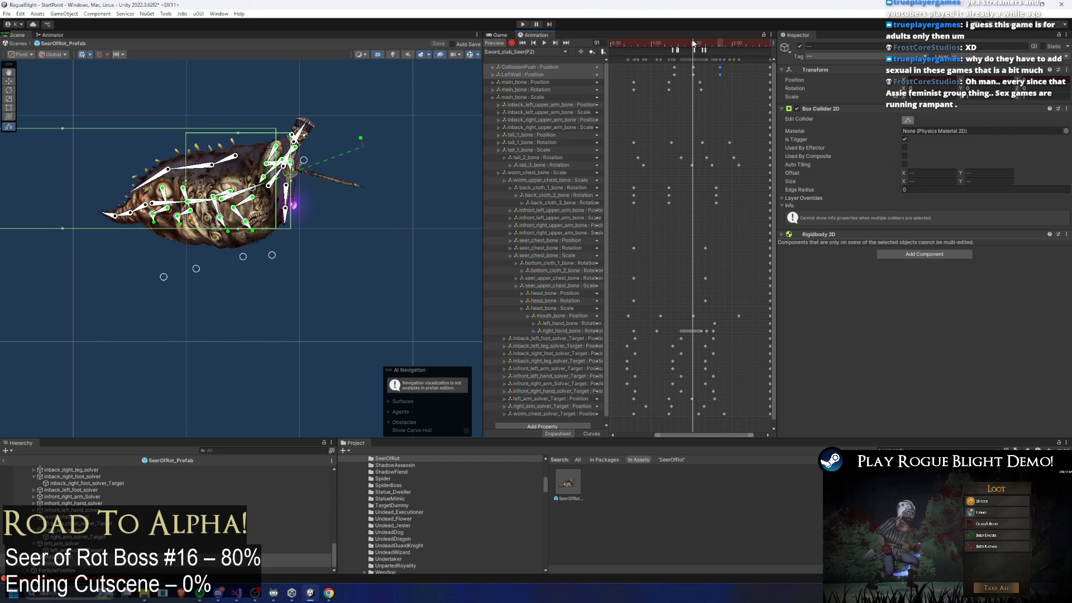
drag(692, 42, 658, 40)
key(space)
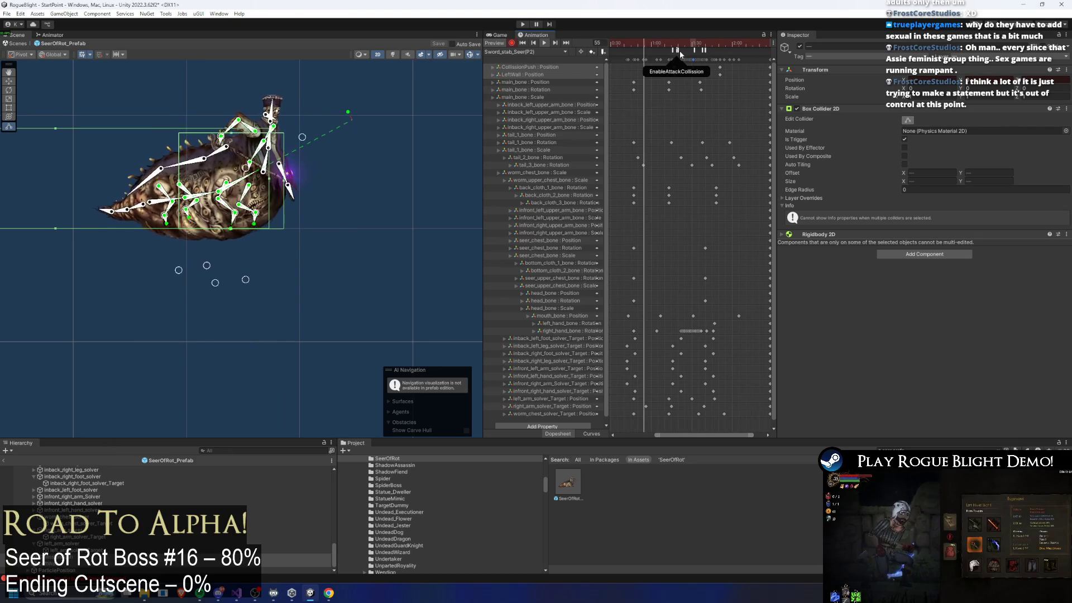
click(690, 45)
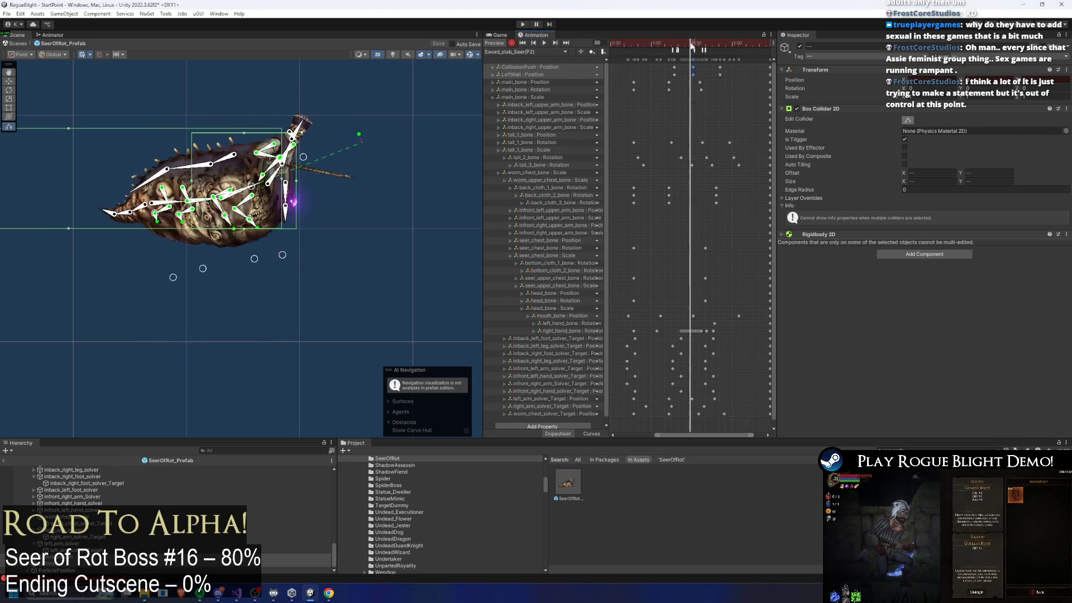
drag(691, 46, 694, 47)
scroll(395, 154, up, 2)
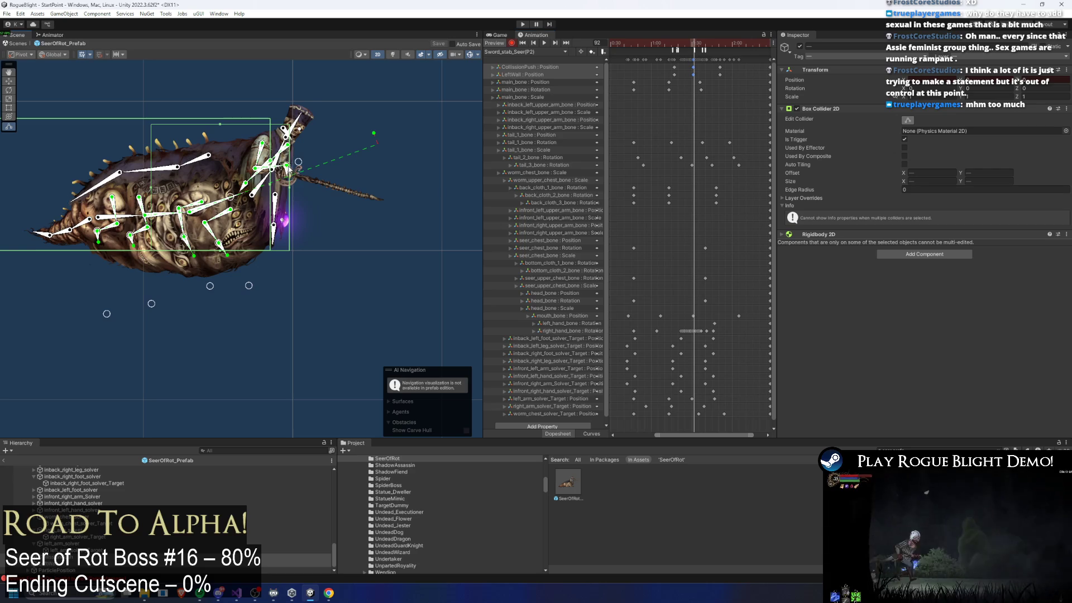
Step: Rotate the spear hand downward at frame 91 and to horizontal at frame 75
drag(693, 46, 692, 48)
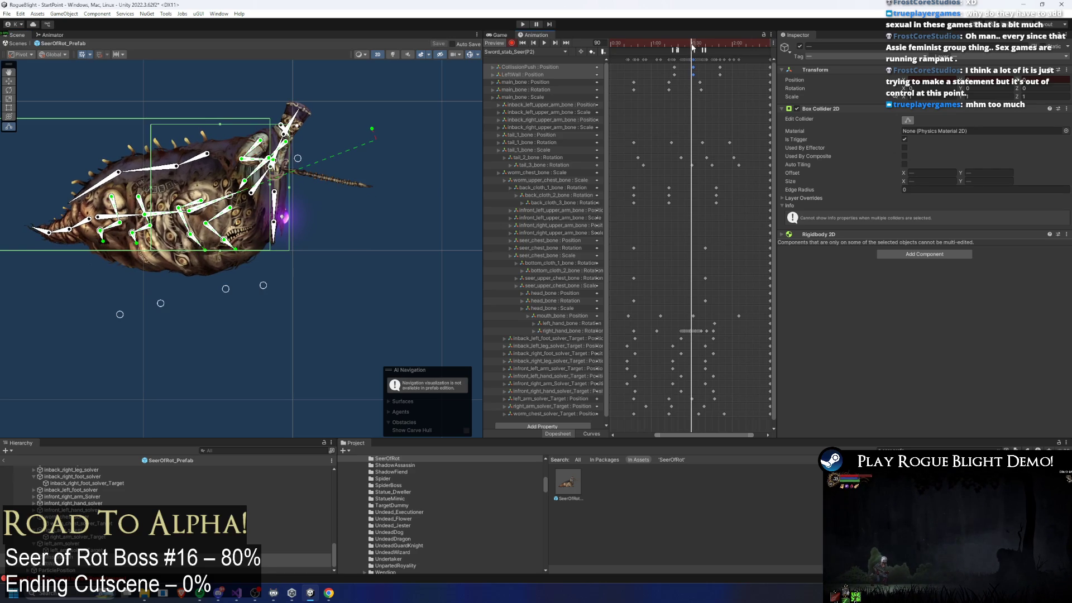
drag(272, 166, 273, 172)
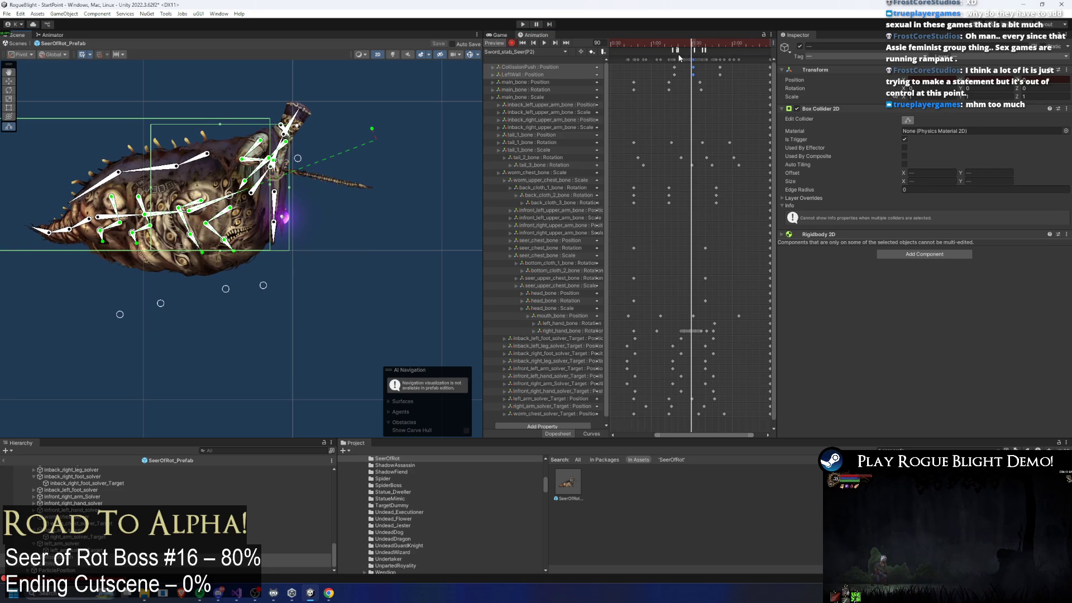
mouse_move(688, 48)
mouse_down()
mouse_move(673, 48)
mouse_move(685, 49)
mouse_up()
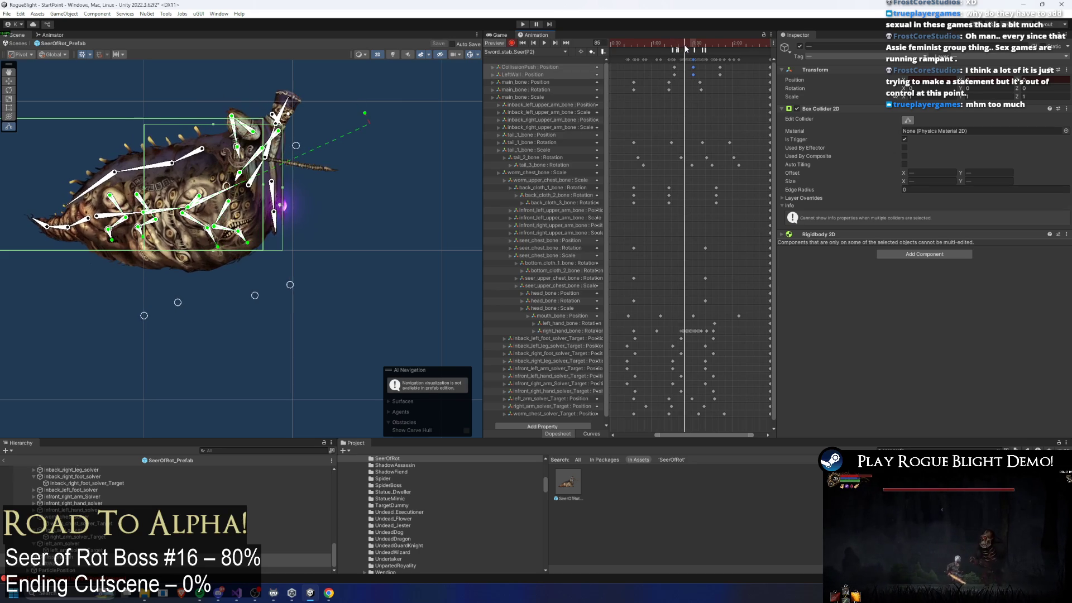
drag(238, 150, 248, 168)
shift+click(269, 162)
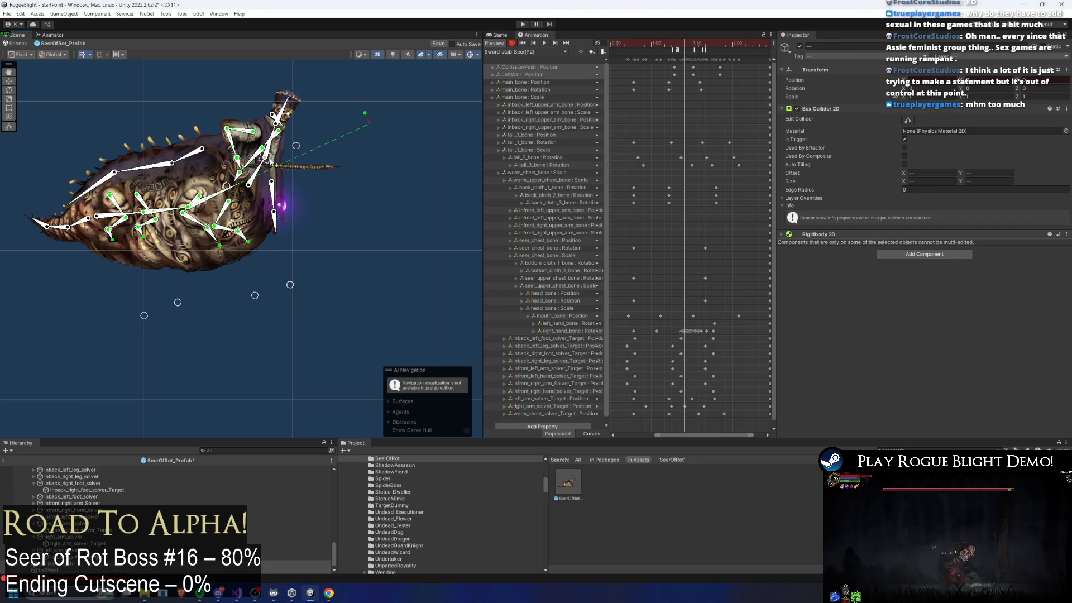
scroll(248, 170, up, 2)
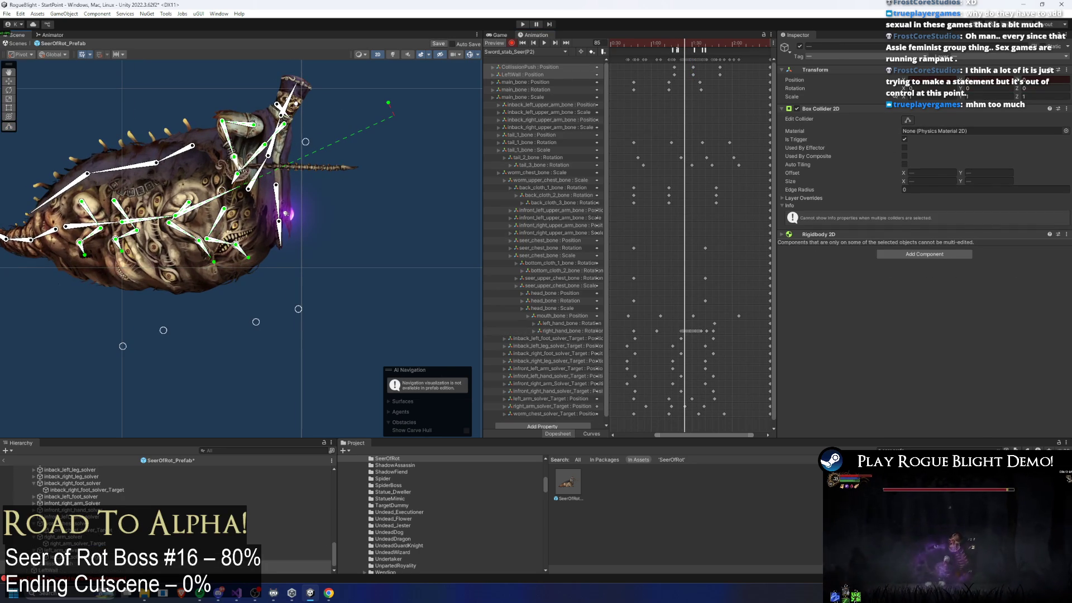
Step: Delete the stray right_hand_bone key between frames 85 and 94, then move to frame 92
mouse_move(687, 52)
mouse_down()
mouse_move(676, 50)
mouse_move(697, 51)
mouse_move(686, 50)
mouse_up()
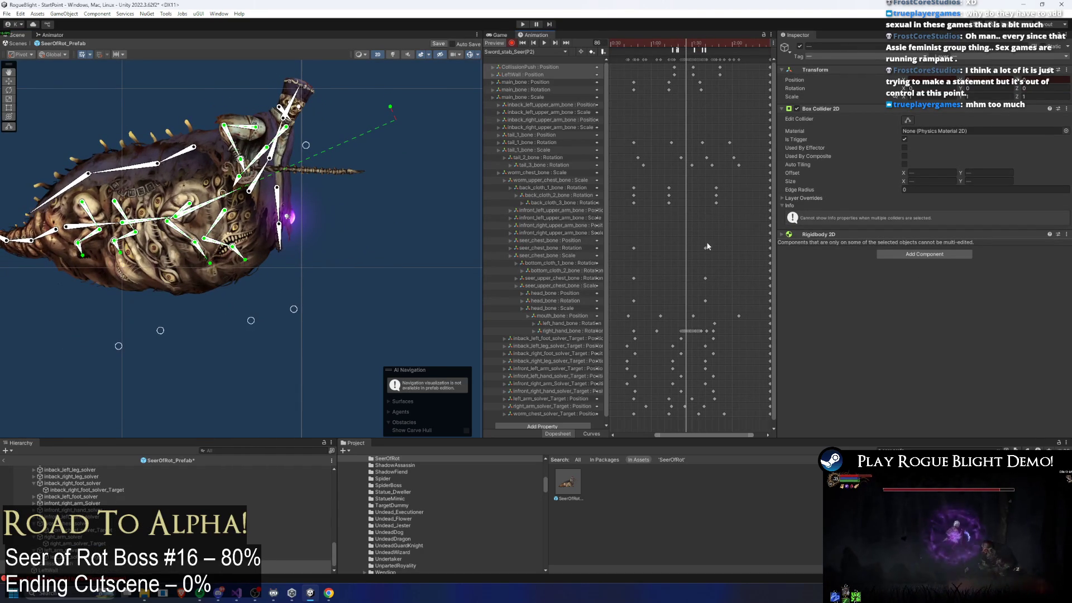
drag(675, 328, 675, 329)
key(Delete)
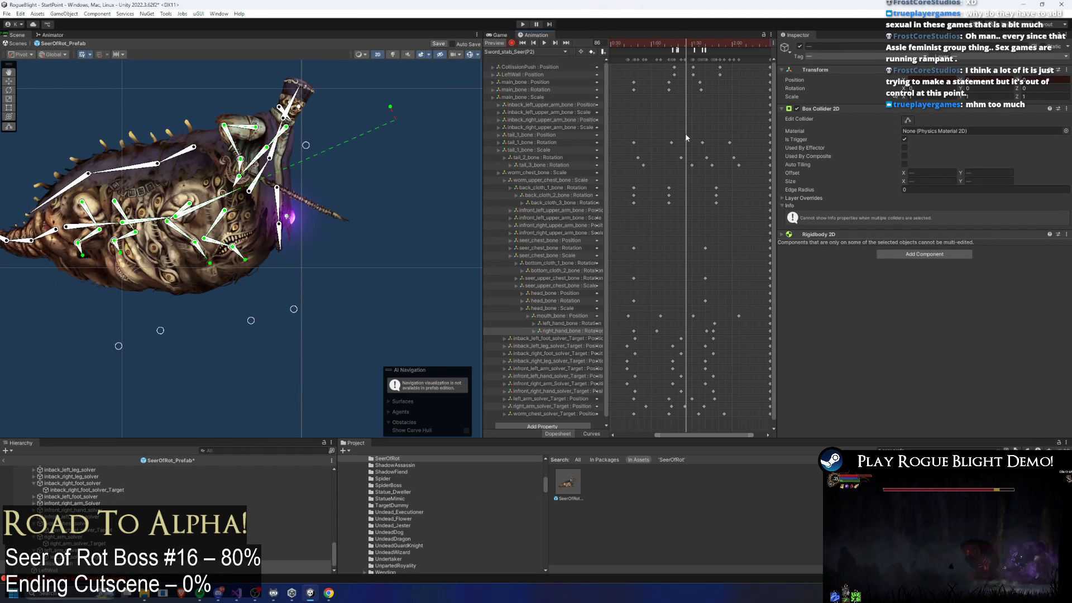
click(693, 46)
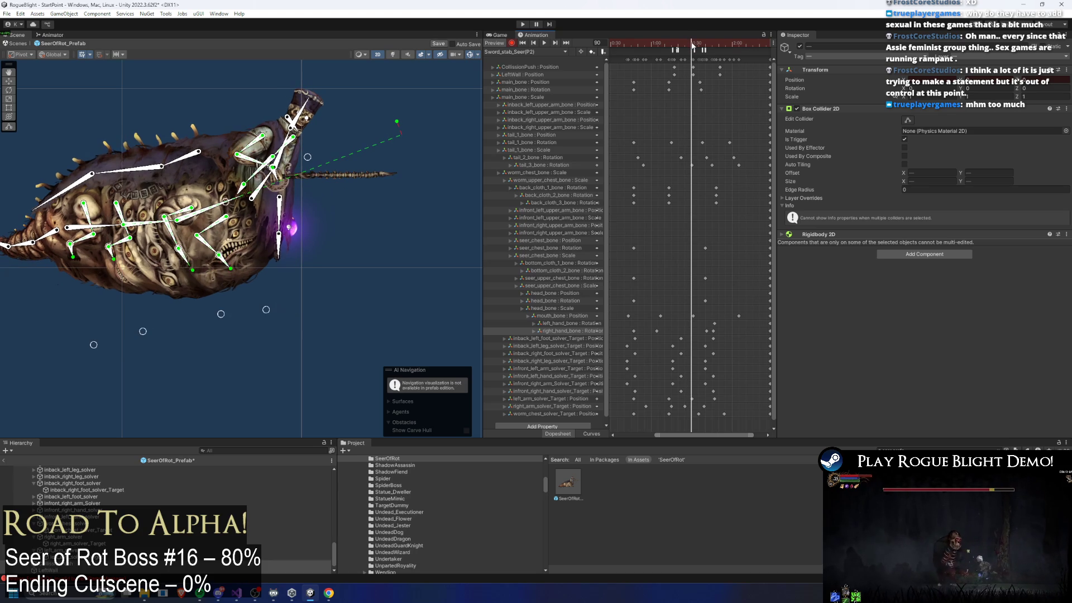
drag(693, 46, 695, 46)
Step: Angle the spear down-right at frame 92 and further downward at frame 100
drag(289, 171, 446, 183)
drag(693, 47, 704, 49)
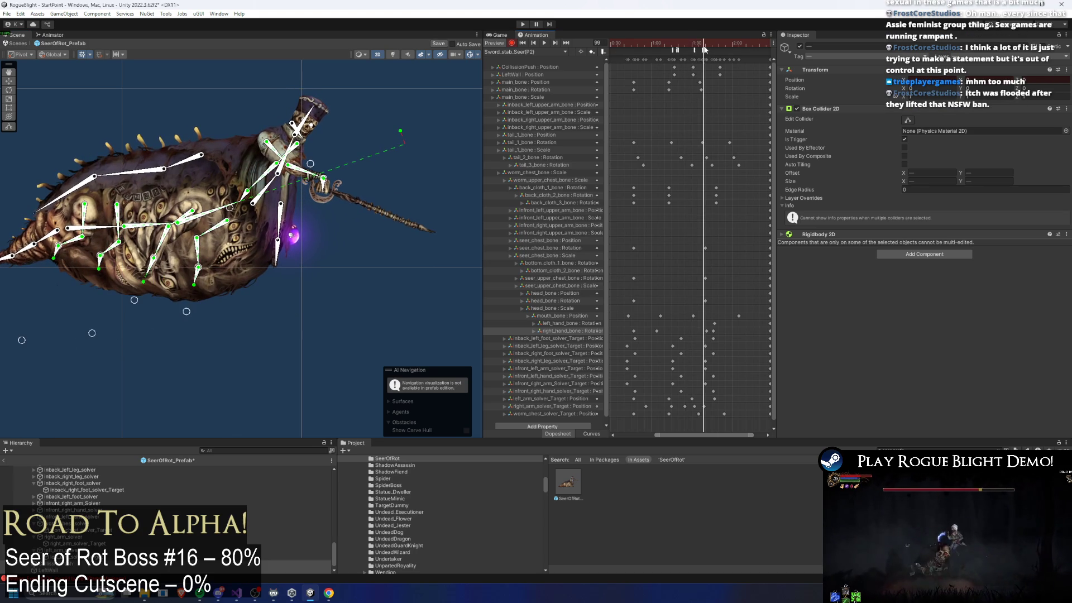
drag(334, 185, 315, 191)
mouse_move(695, 42)
mouse_down()
mouse_move(654, 43)
mouse_move(695, 45)
mouse_move(665, 46)
mouse_move(691, 57)
mouse_up()
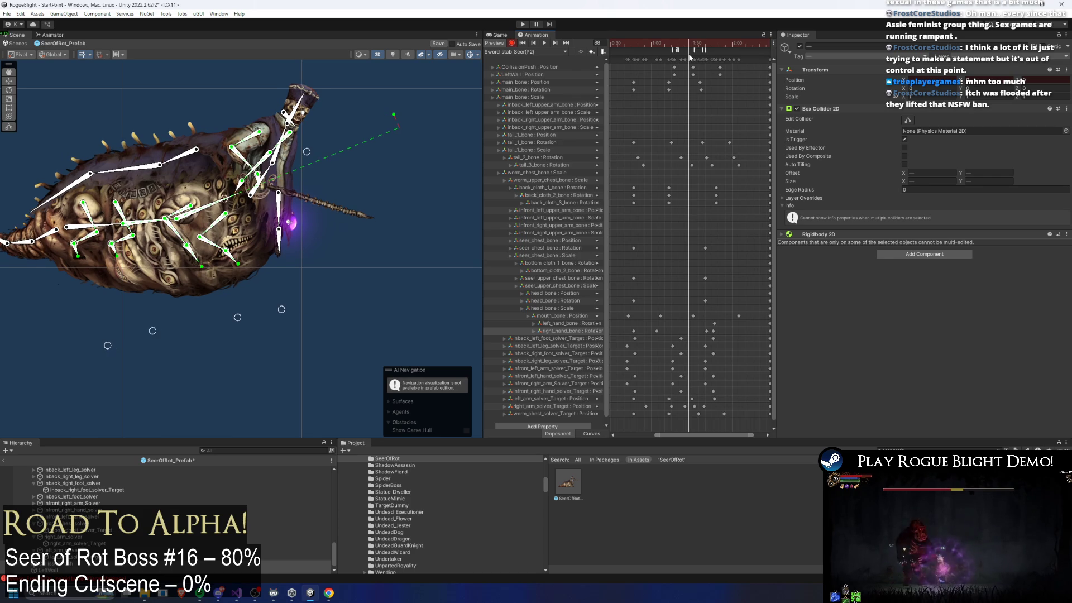
scroll(263, 186, up, 5)
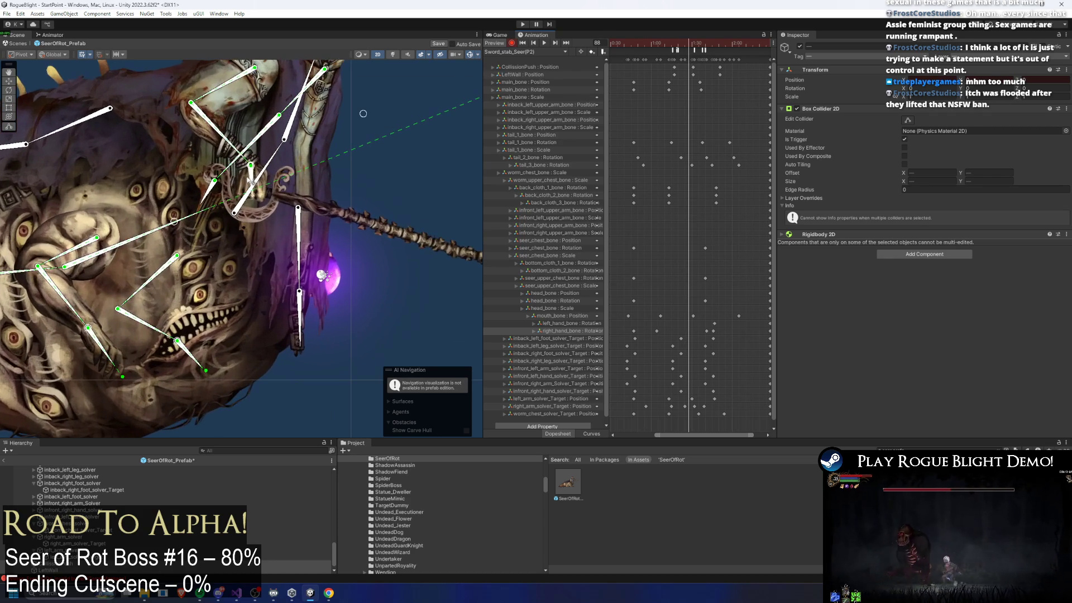
Step: Preview the reworked stab from frame 75 to 88 with right_hand_bone selected
click(254, 187)
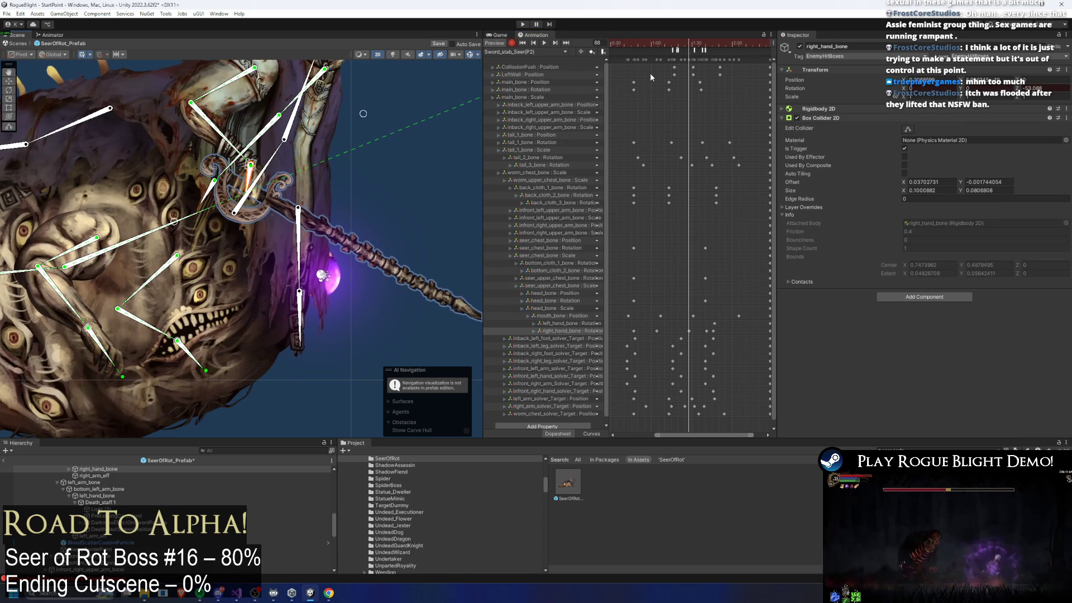
drag(682, 47, 673, 47)
mouse_move(97, 77)
mouse_down()
mouse_move(202, 143)
mouse_move(244, 130)
mouse_up()
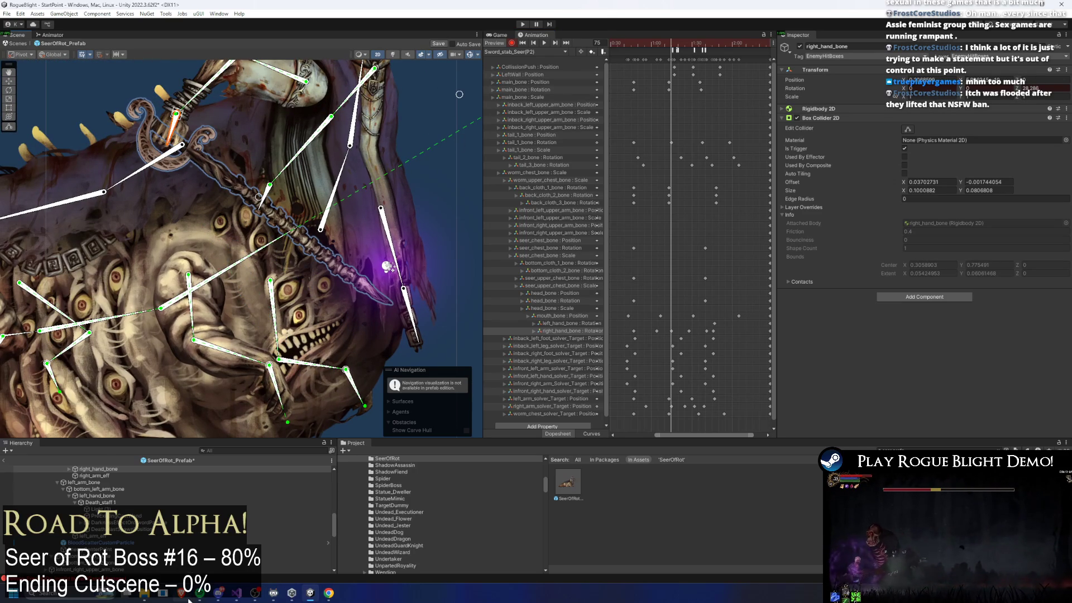
mouse_move(200, 593)
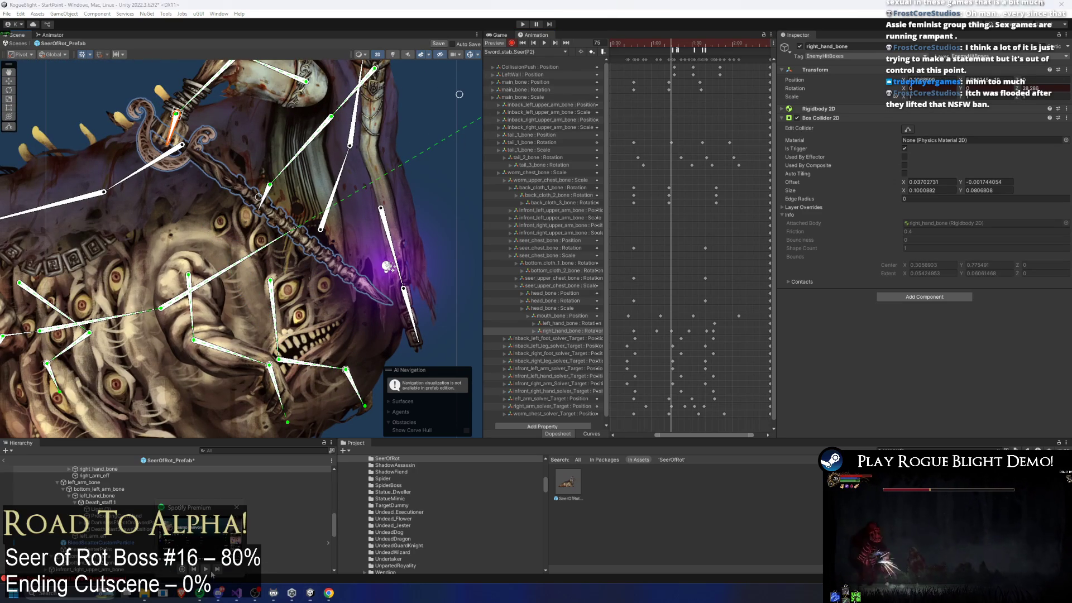
drag(679, 46, 691, 49)
key(space)
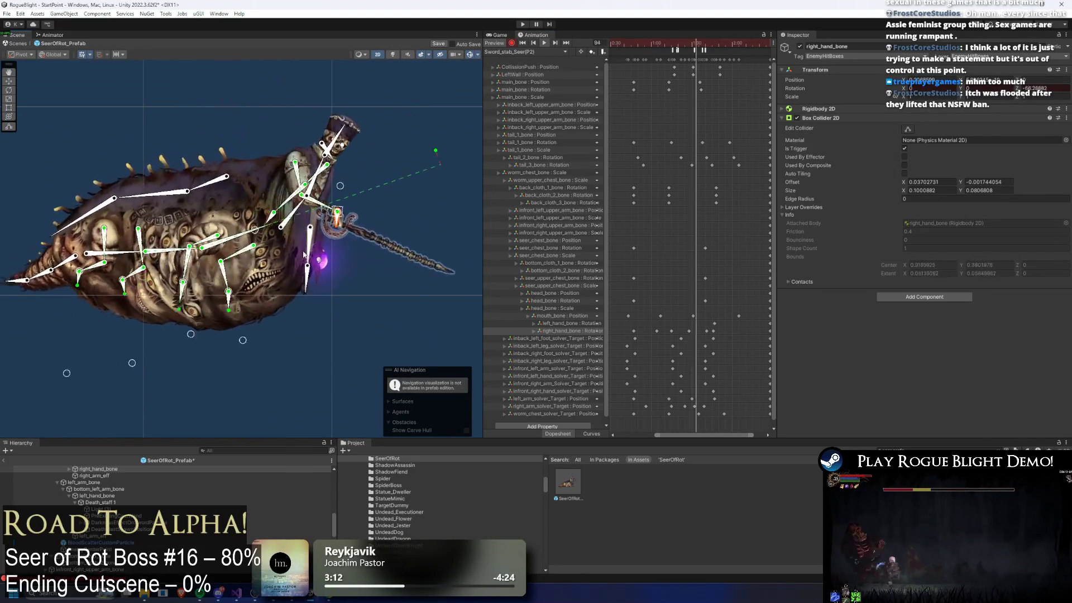
scroll(691, 99, down, 2)
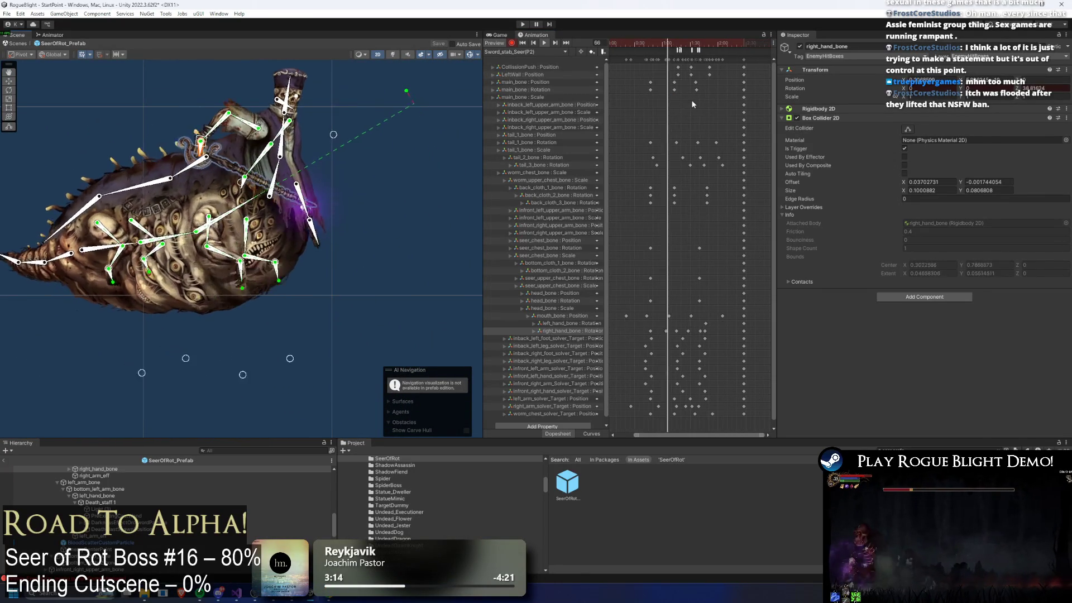
drag(704, 63, 715, 78)
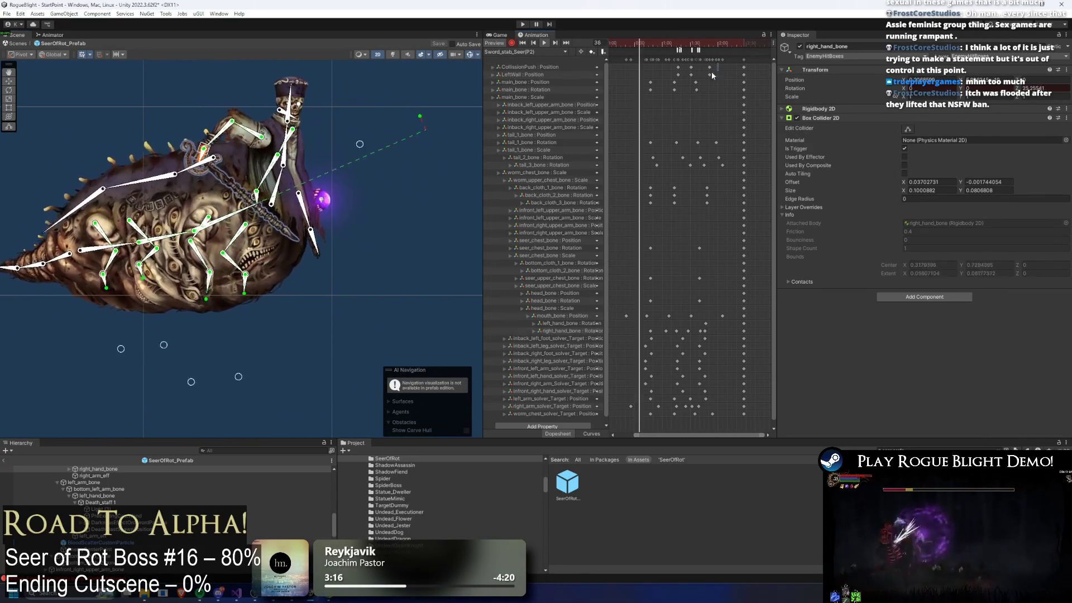
click(517, 52)
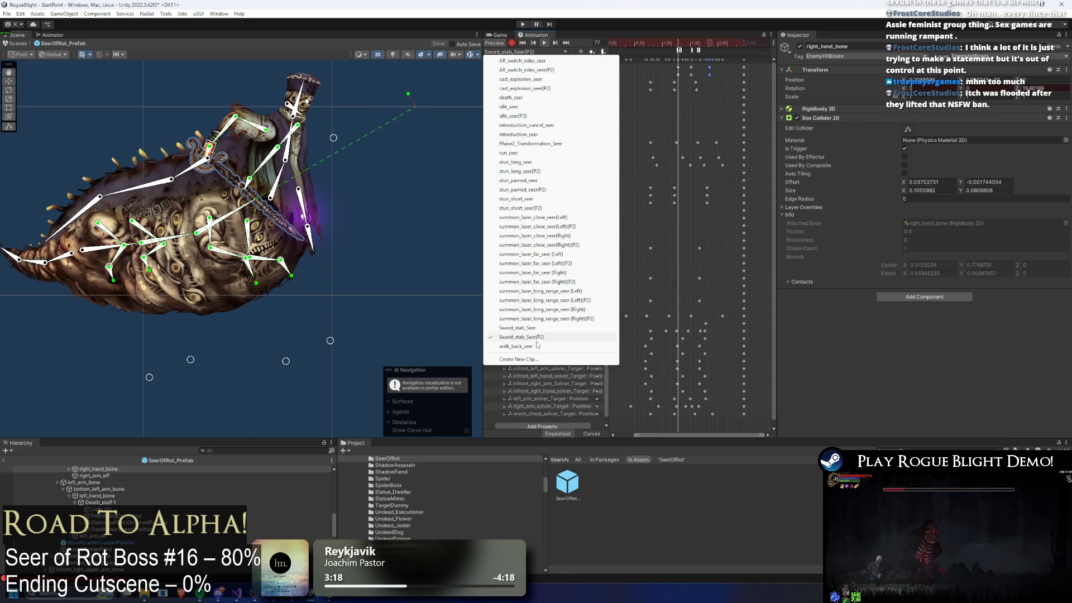
Step: Load the summon_lazer_long_range_seer (Right)(P2) clip, preview its start pose, and enter Play Mode
click(603, 320)
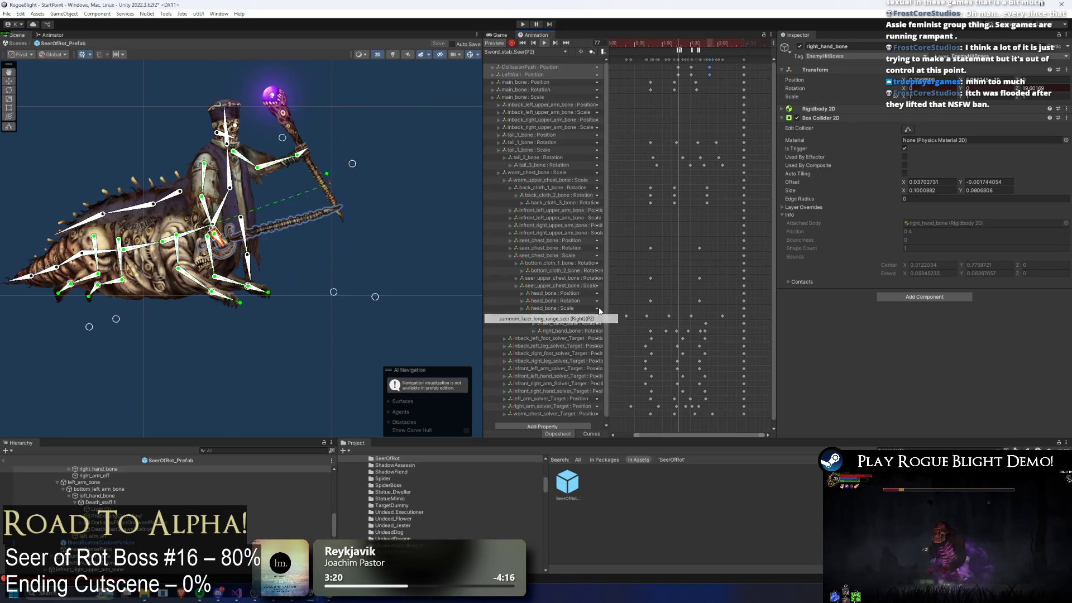
click(546, 50)
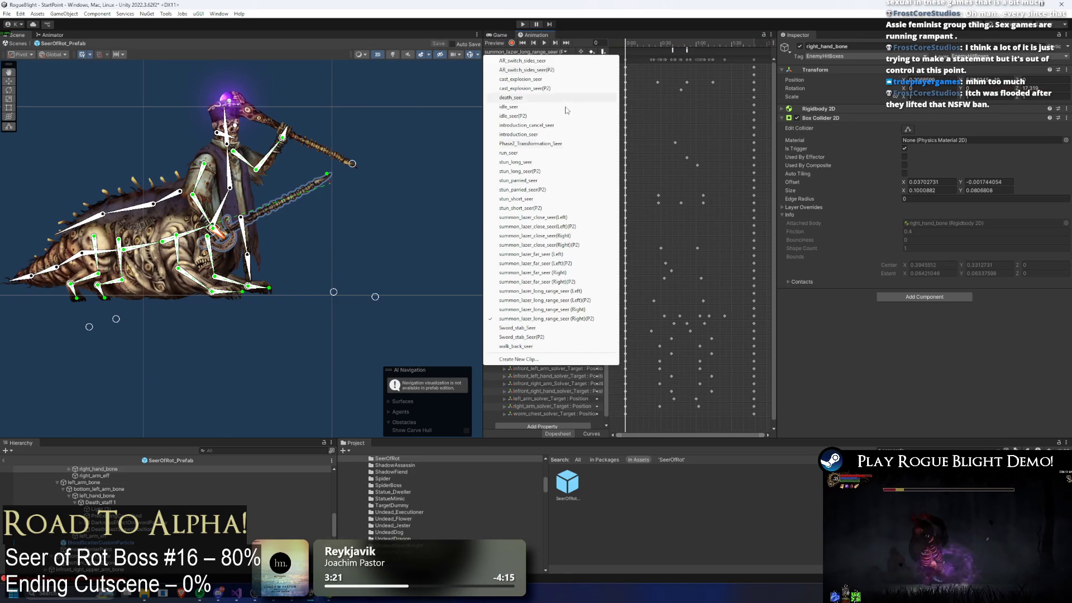
click(578, 319)
drag(642, 43, 626, 44)
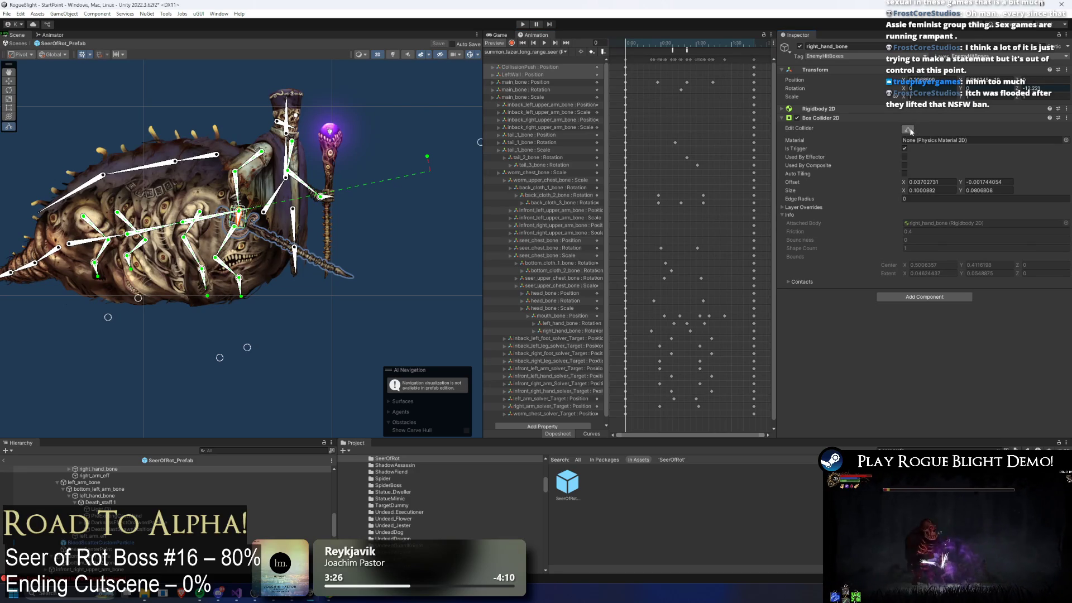
shift+click(530, 75)
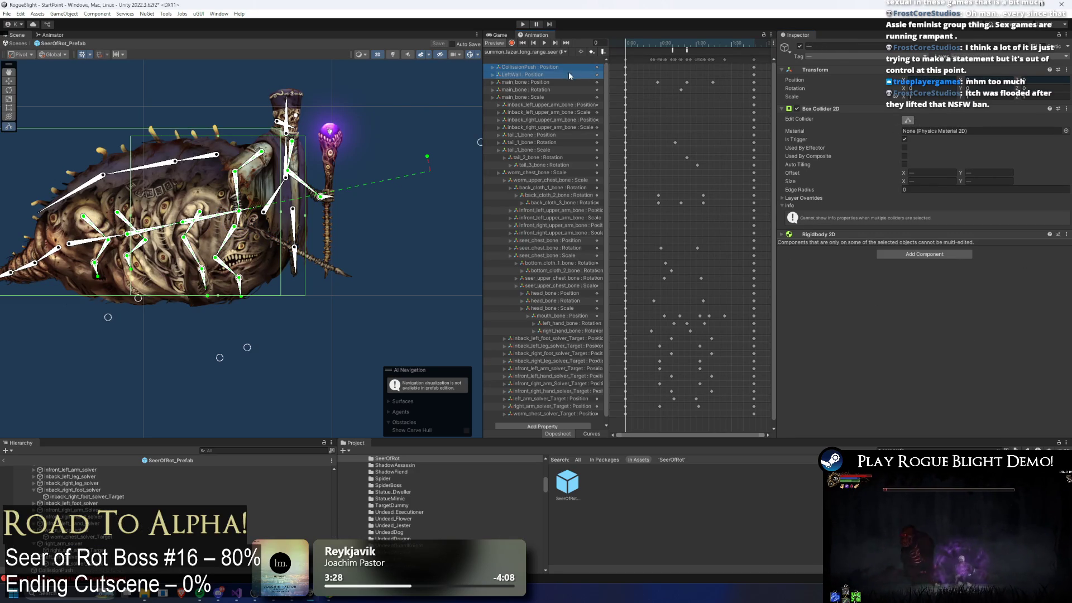
click(525, 25)
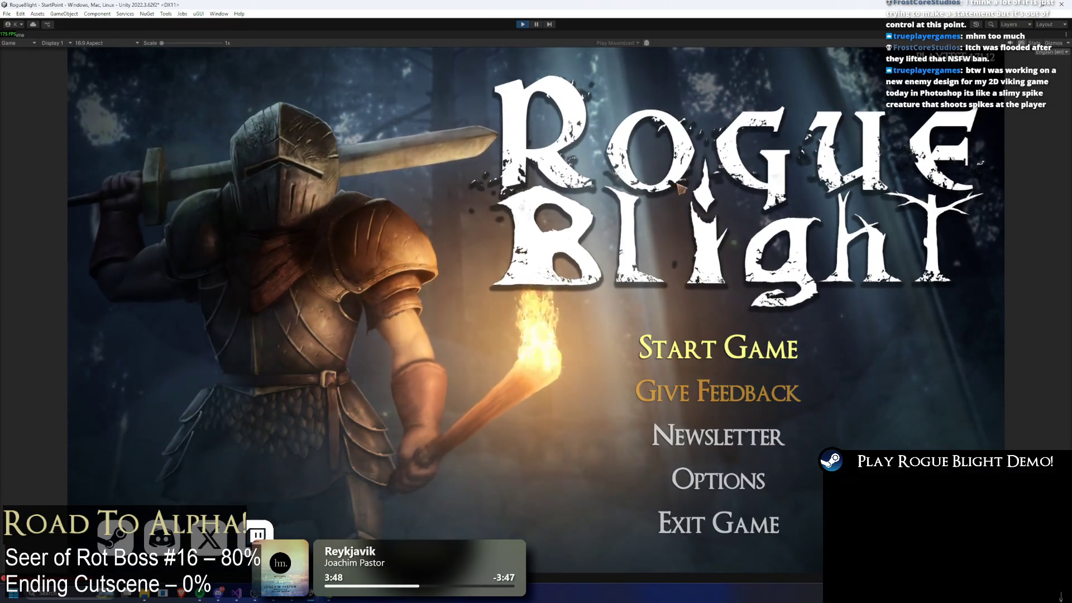
Step: Load the first save slot and start hitting the Seer of Rot, running back and forth
click(737, 341)
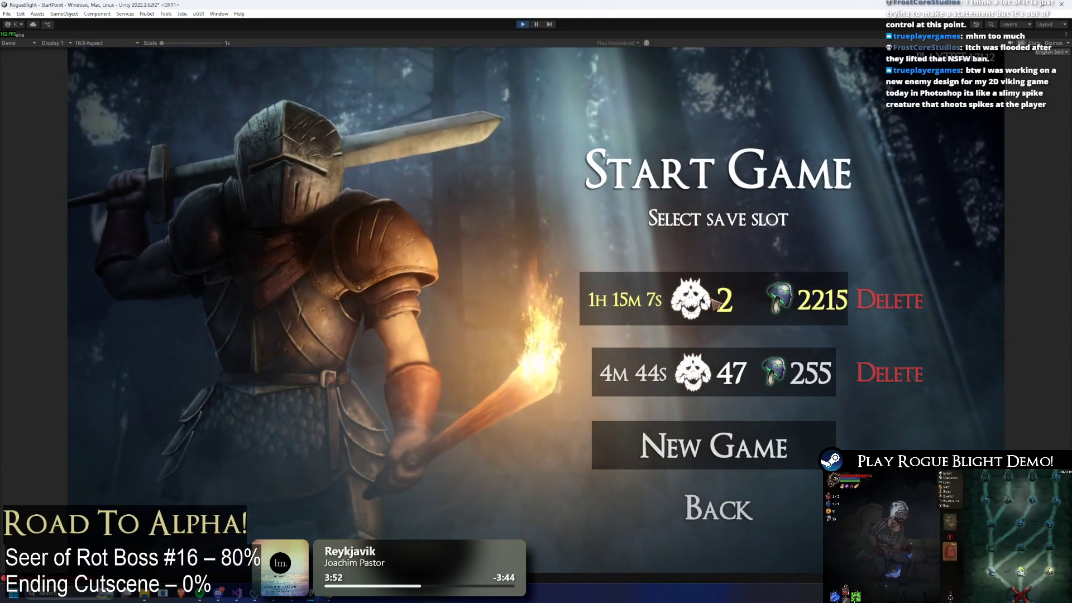
click(708, 311)
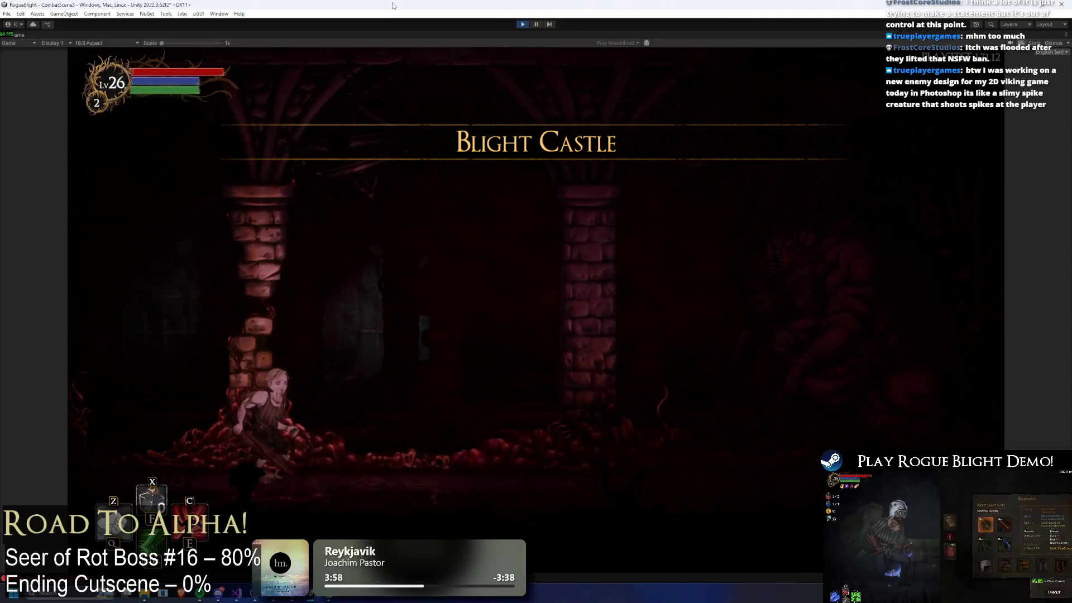
key(Right)
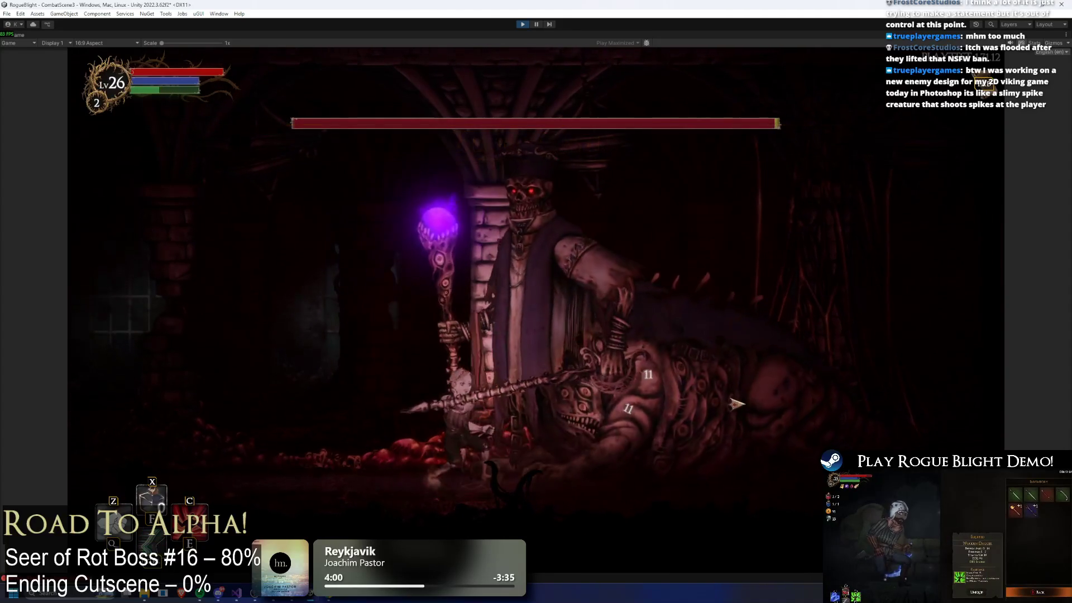
key(Left)
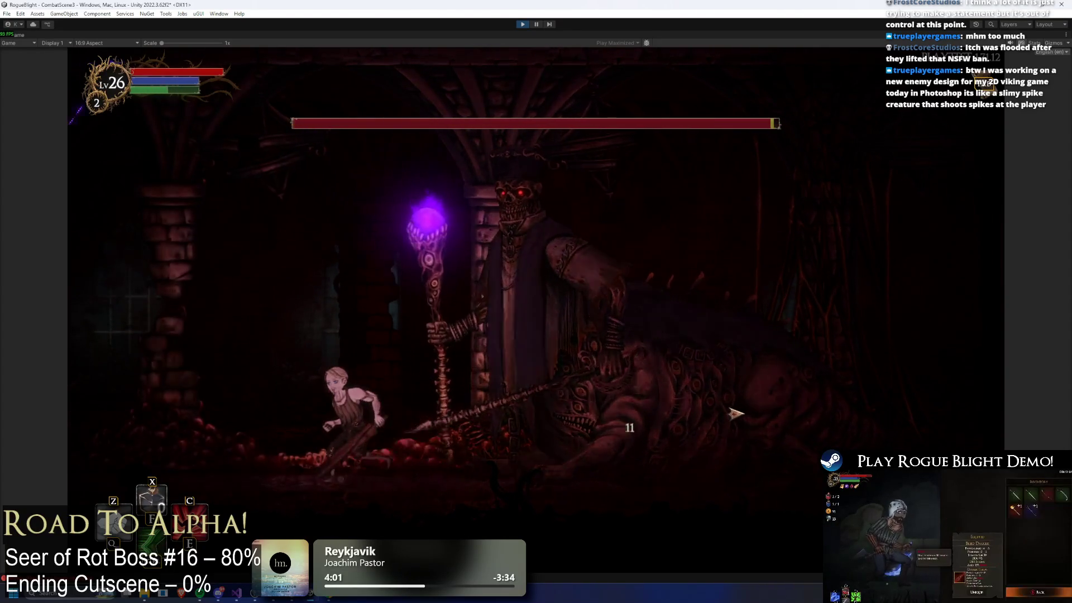
key(Left)
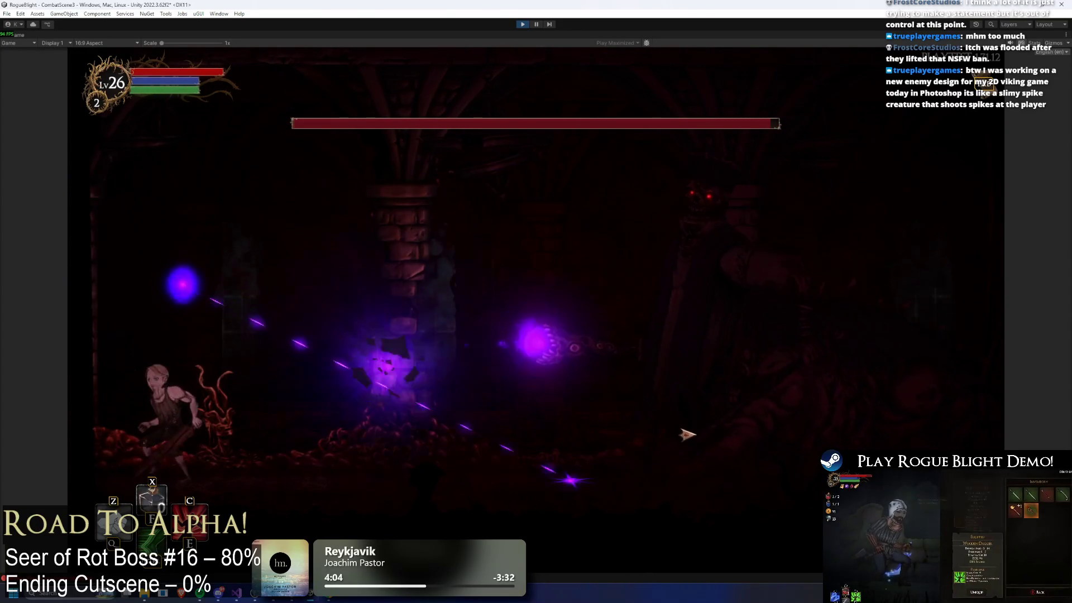
key(Right)
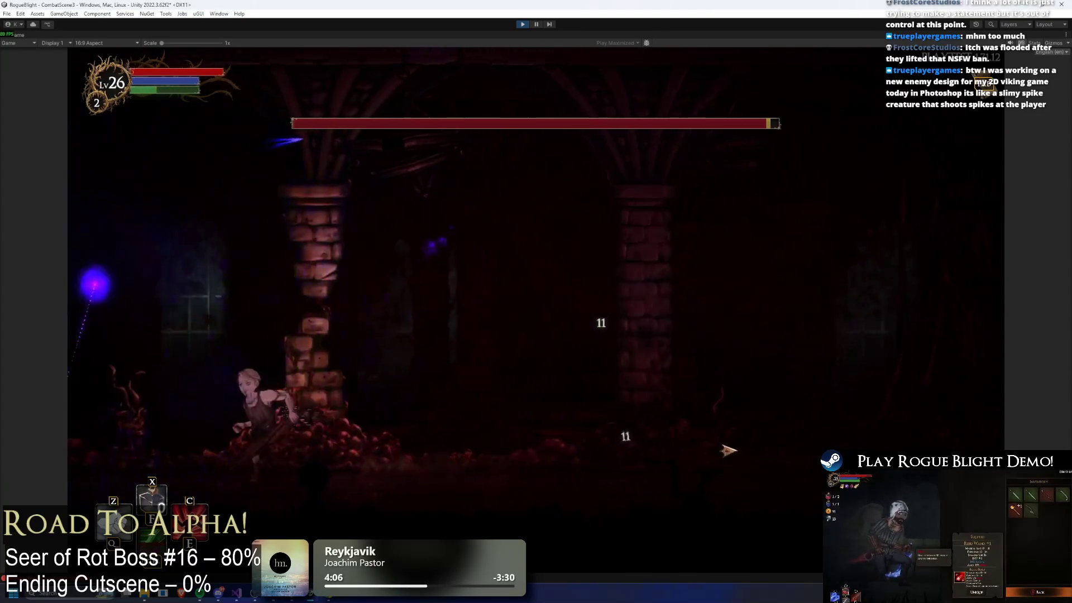
key(Right)
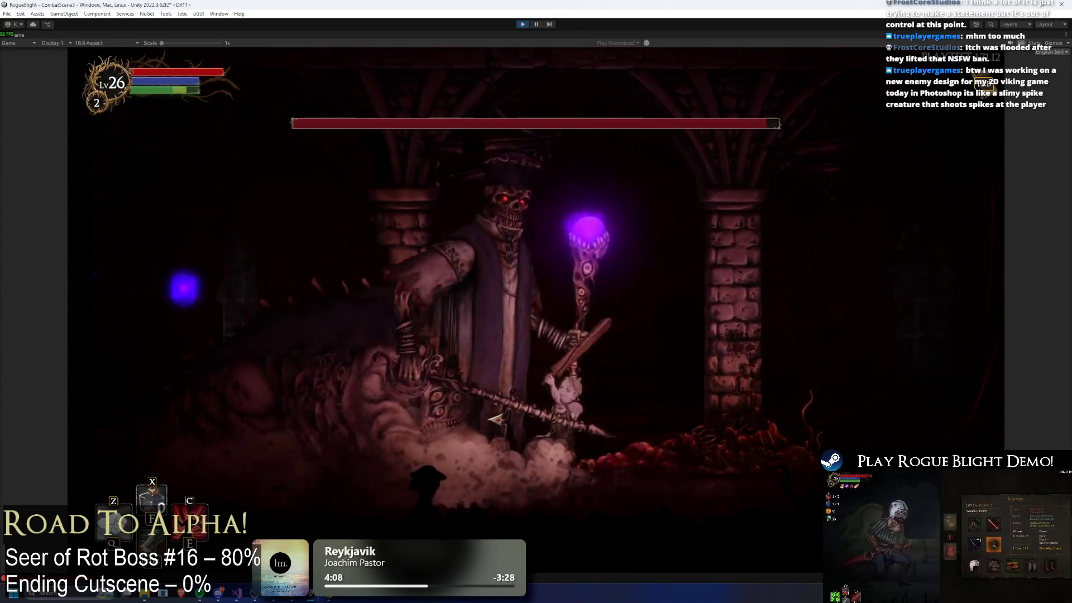
key(Right)
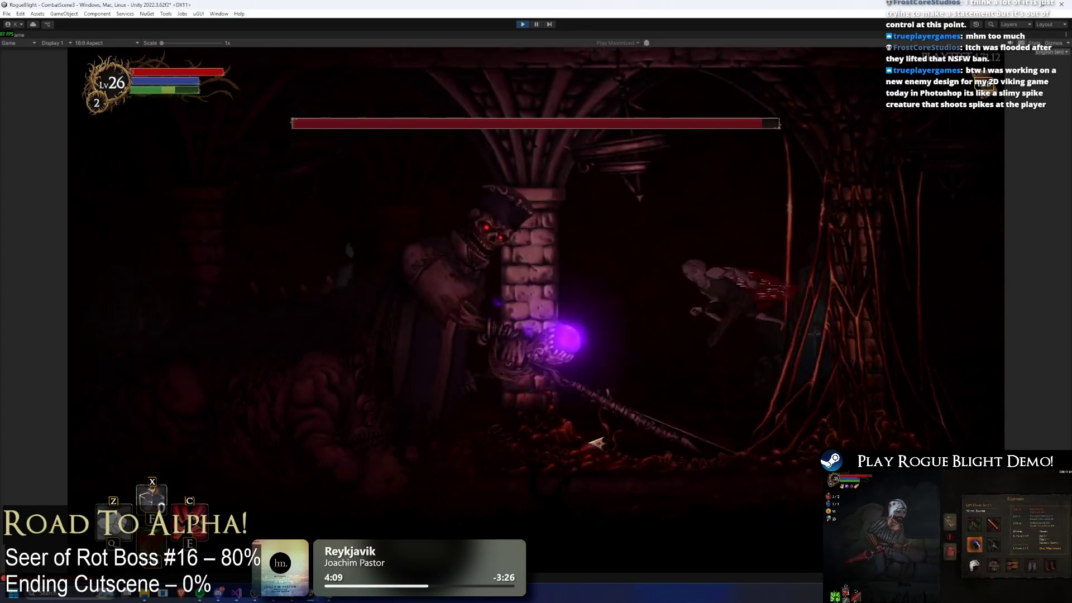
Step: Keep striking the boss, retreating right to dodge its orbs between attacks
key(Left)
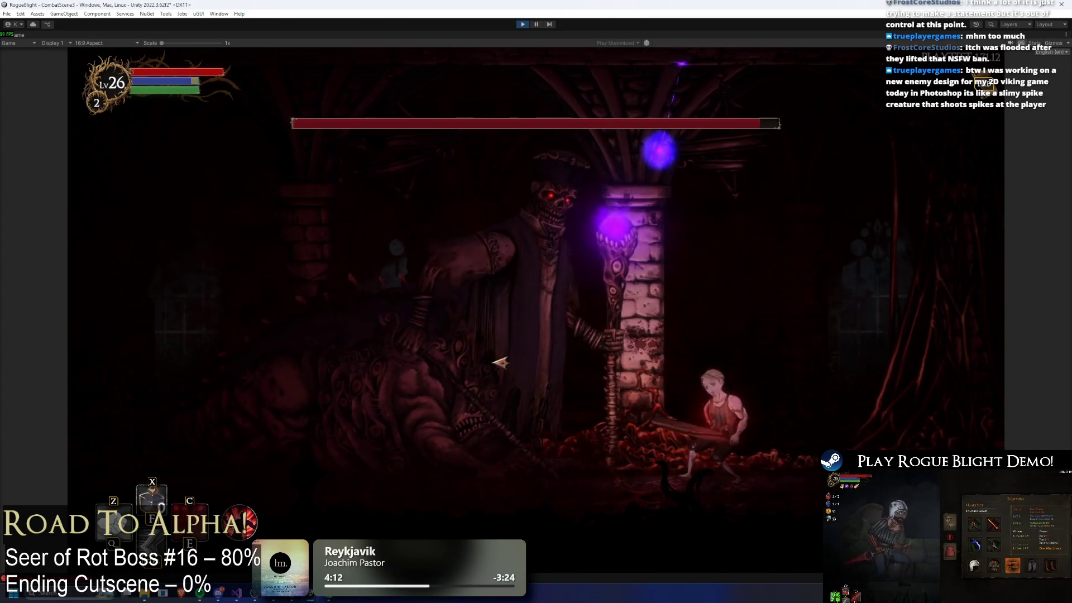
key(Left)
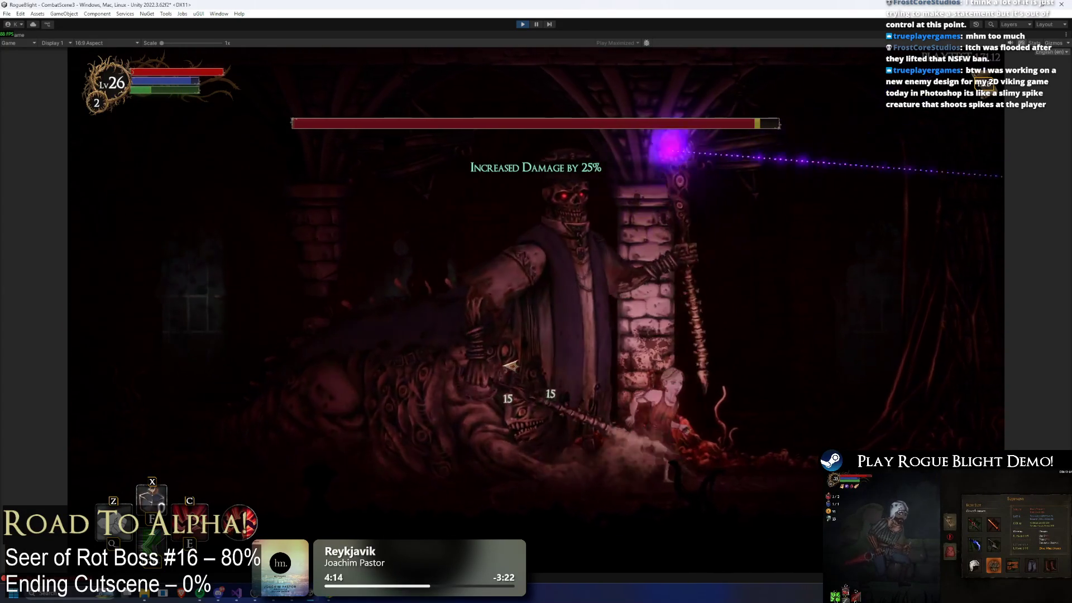
key(Right)
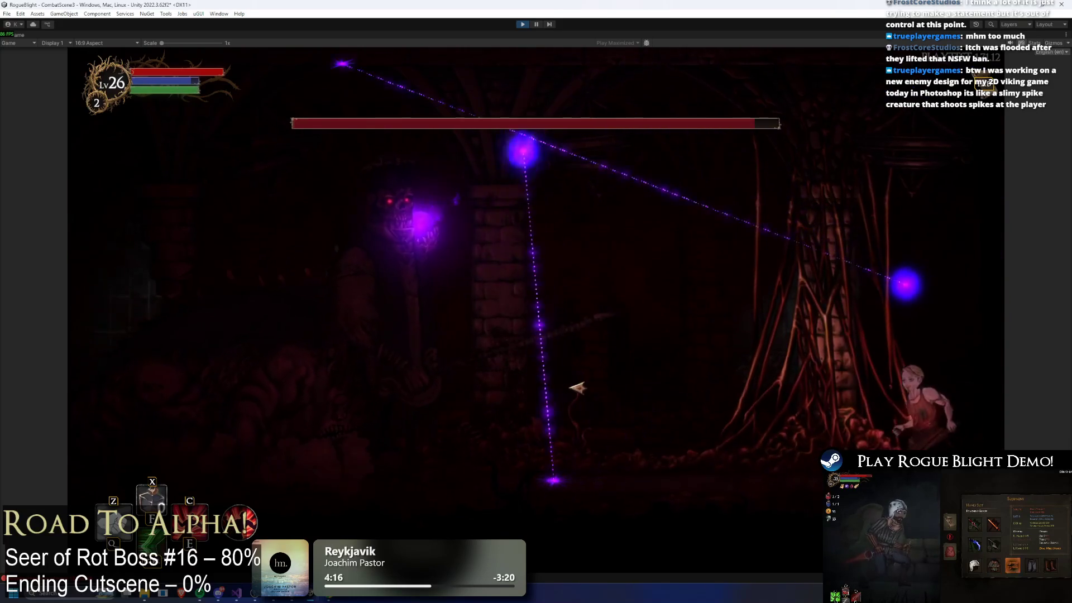
key(Left)
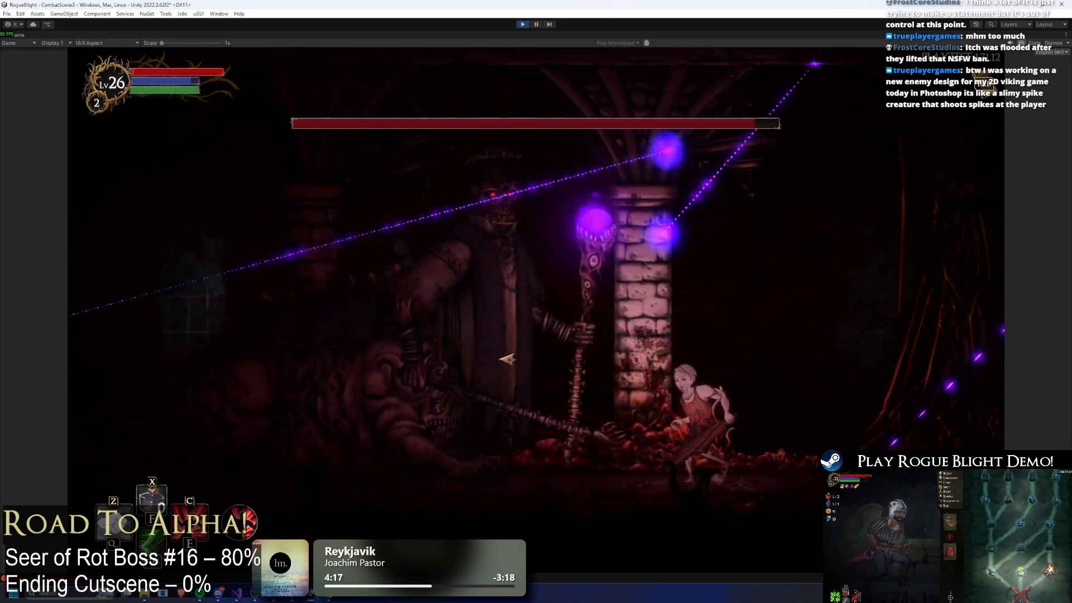
key(Left)
key(Right)
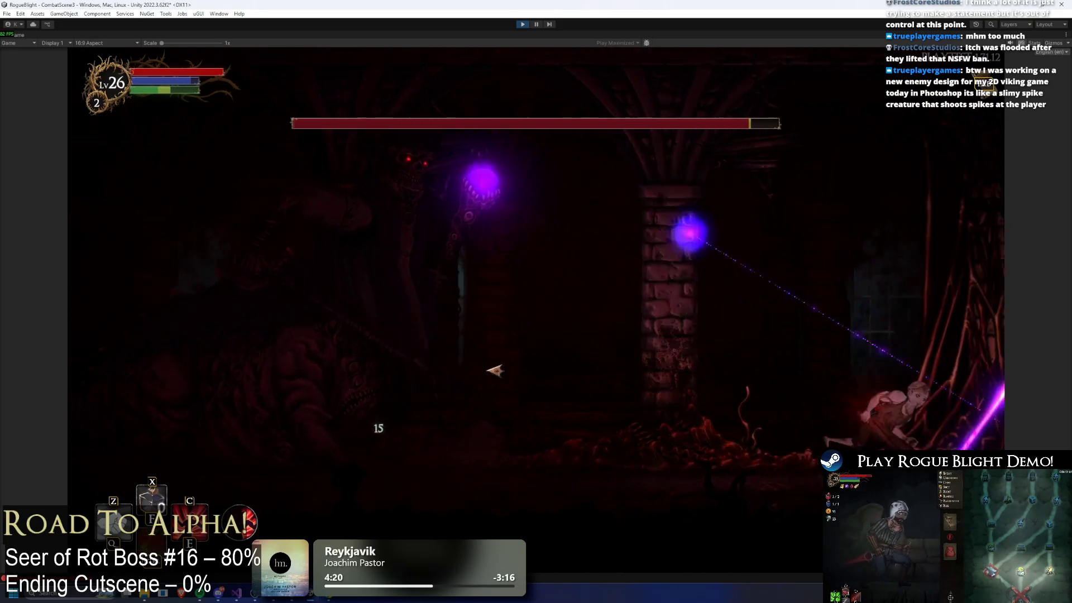
key(Left)
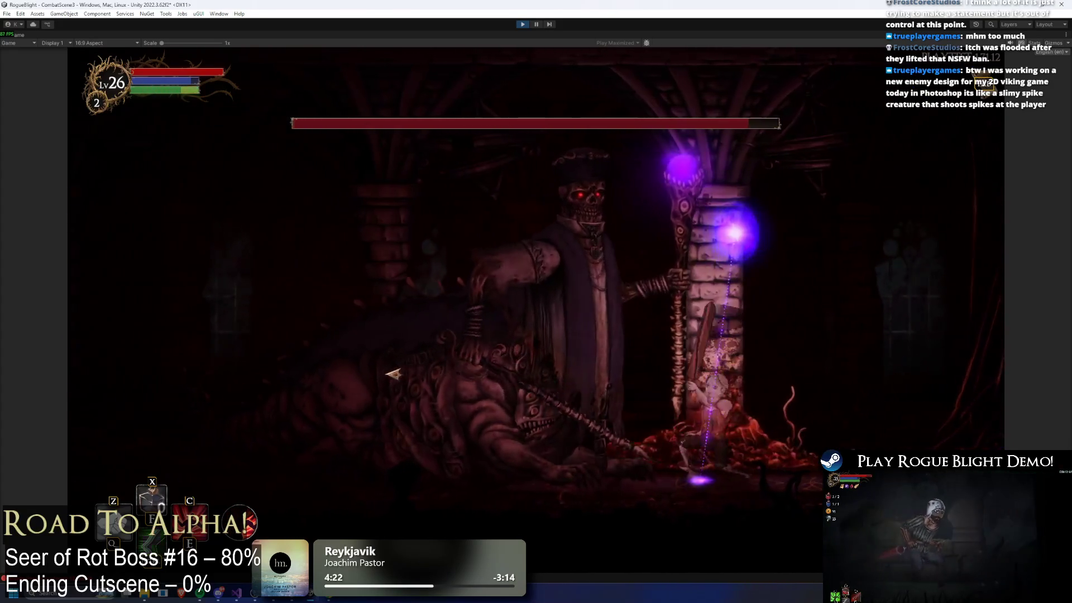
key(Left)
key(Left)
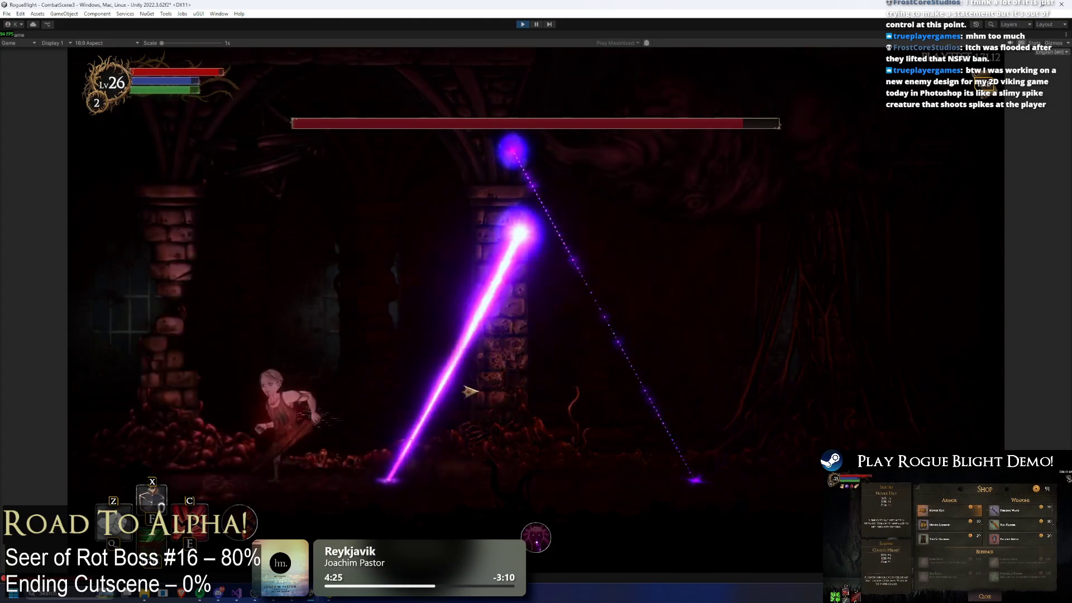
Step: Close in and strike the boss repeatedly with X, then back off left
key(Right)
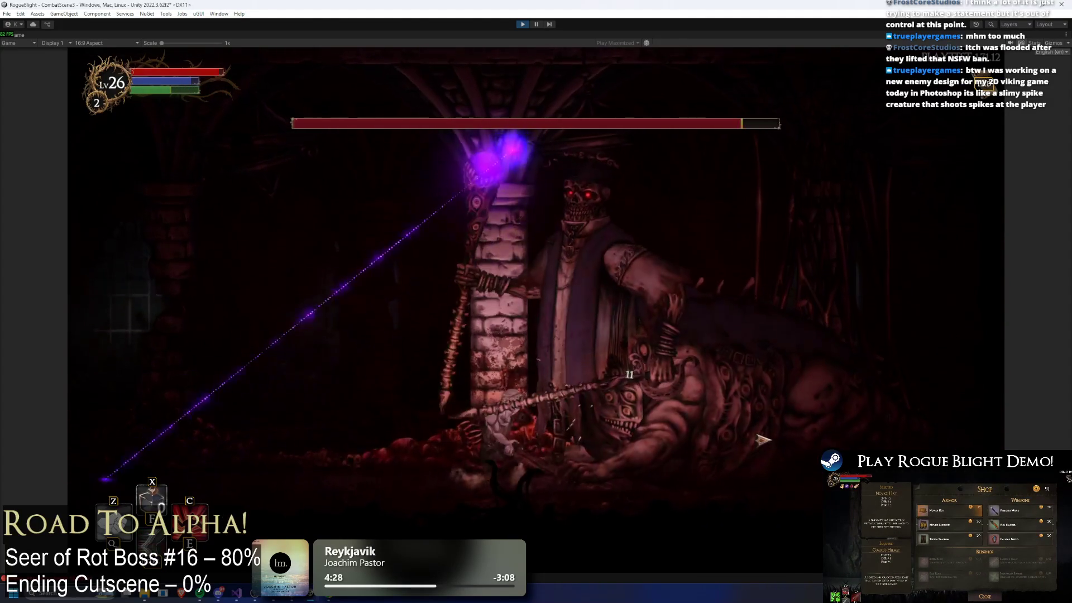
key(x)
key(Left)
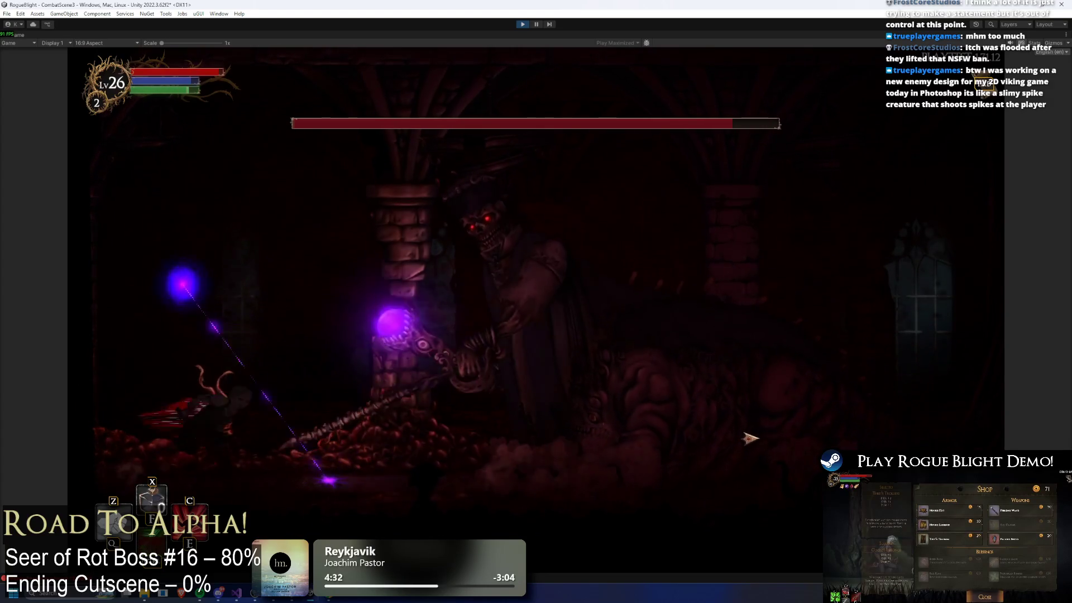
key(Right)
key(x)
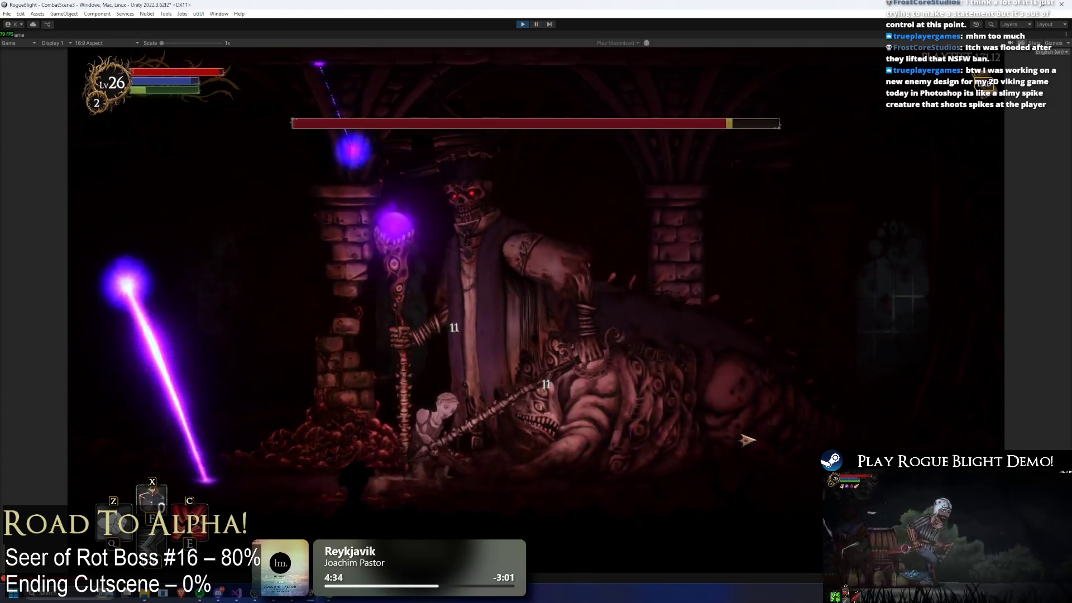
key(x)
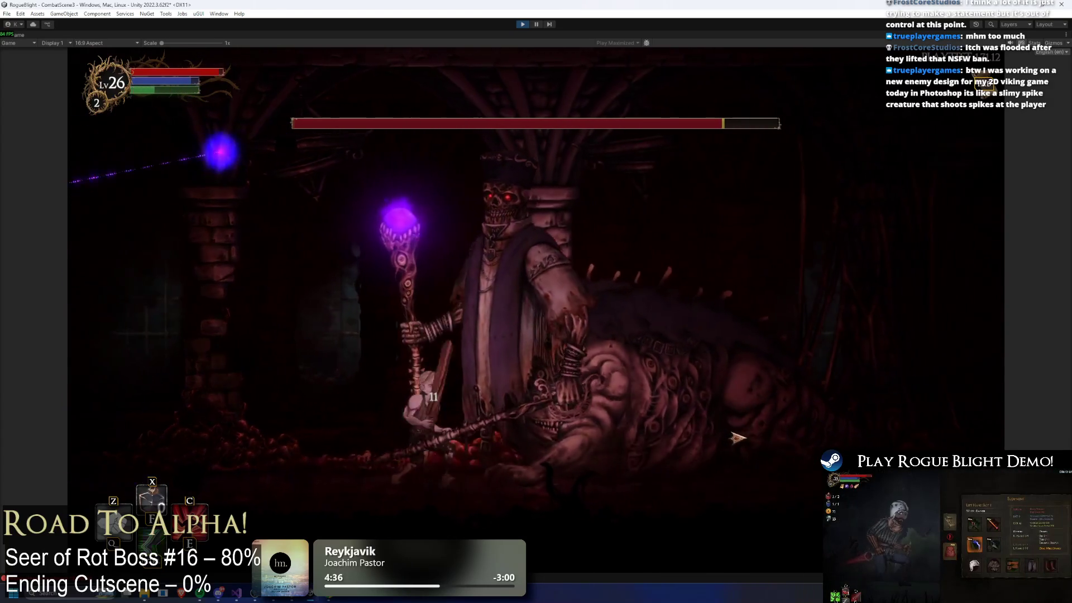
key(x)
key(x)
key(Left)
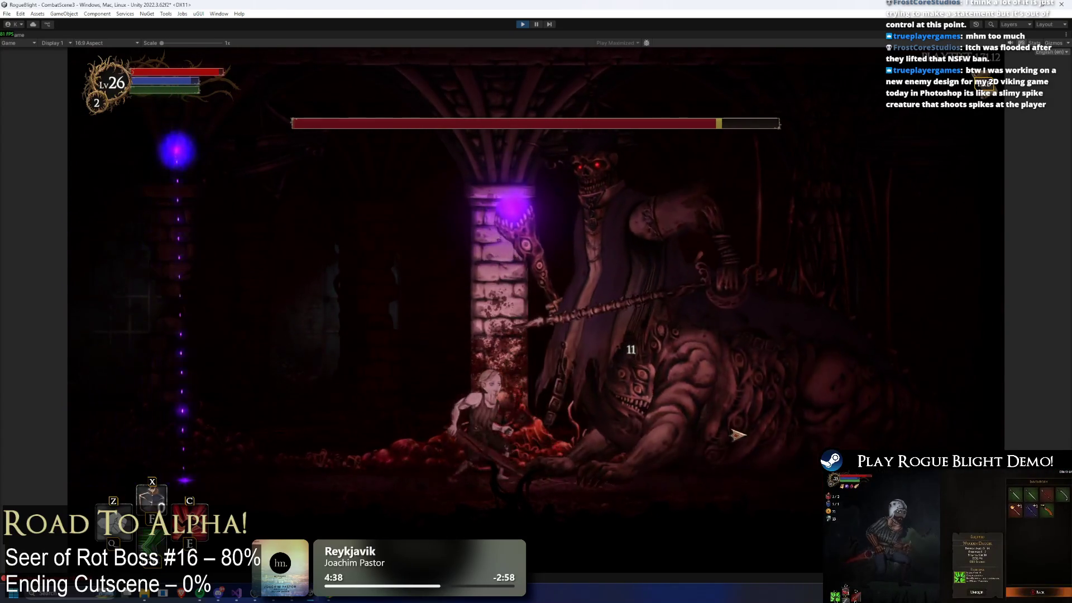
Step: Reposition across the arena and press F1 to set all enemy health to 1
key(d)
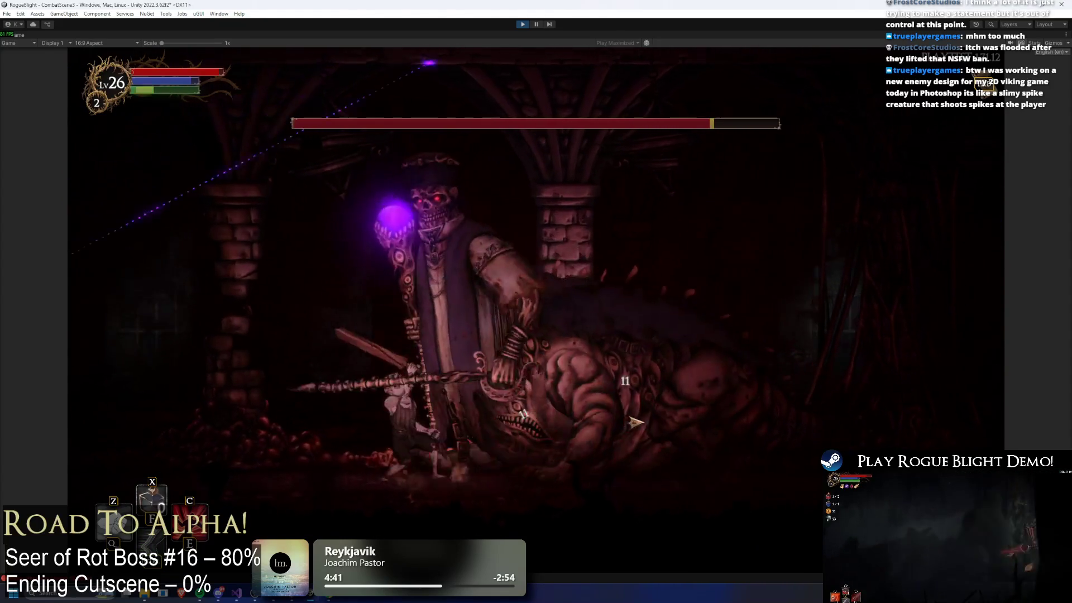
key(a)
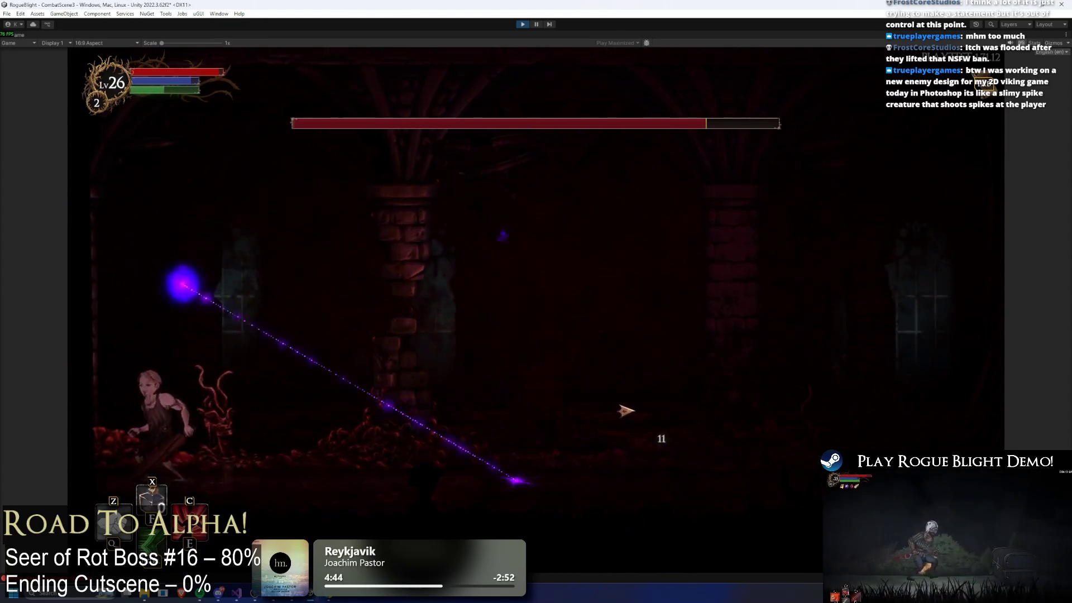
key(d)
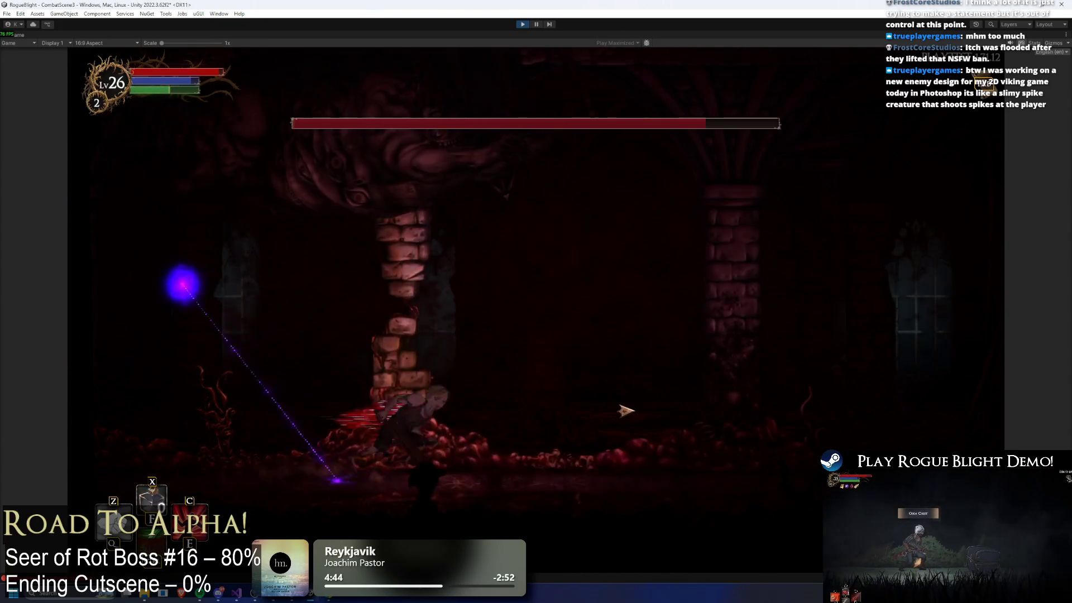
key(F1)
key(d)
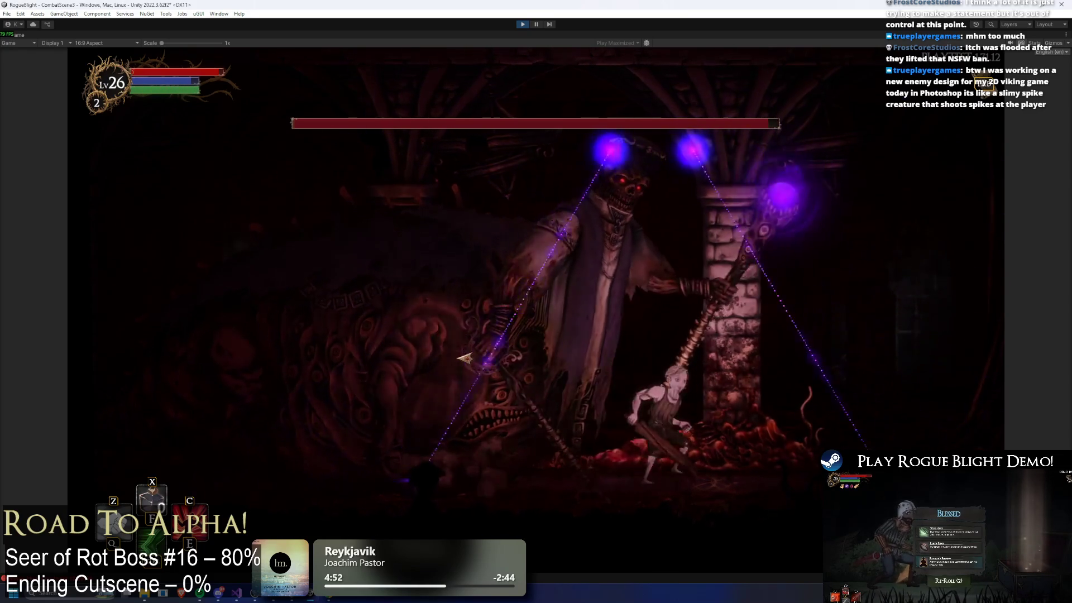
Step: Dodge the laser grid and rotating lasers while working back toward the boss
key(d)
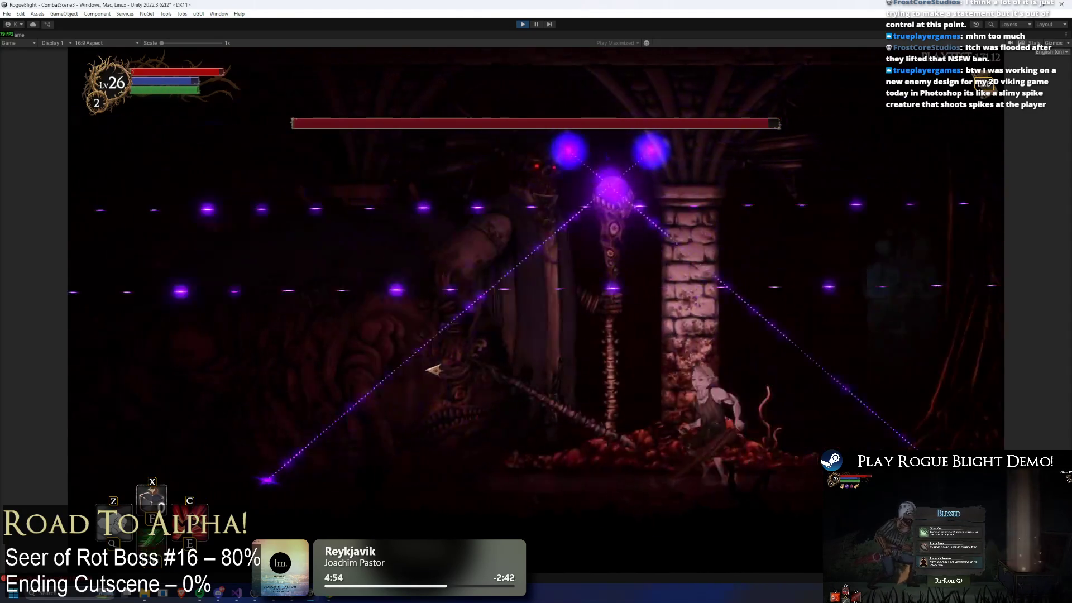
key(d)
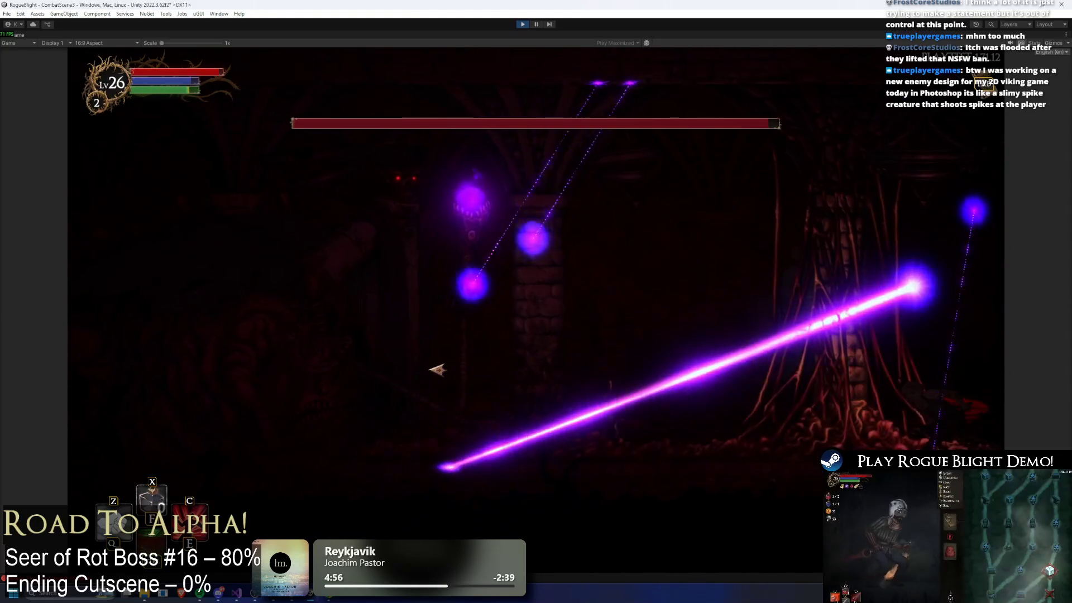
key(a)
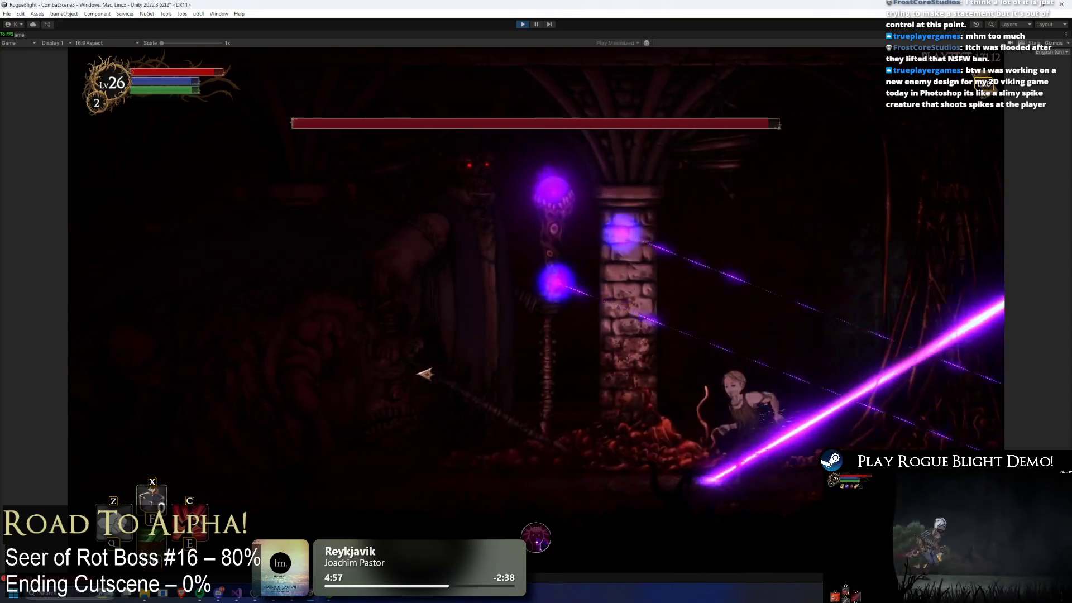
key(a)
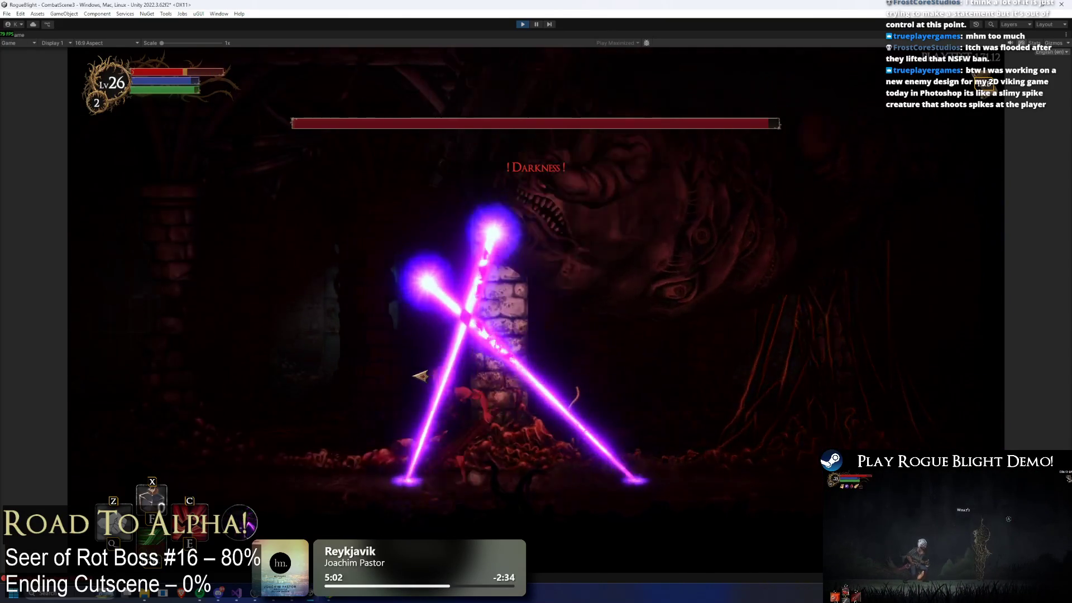
key(a)
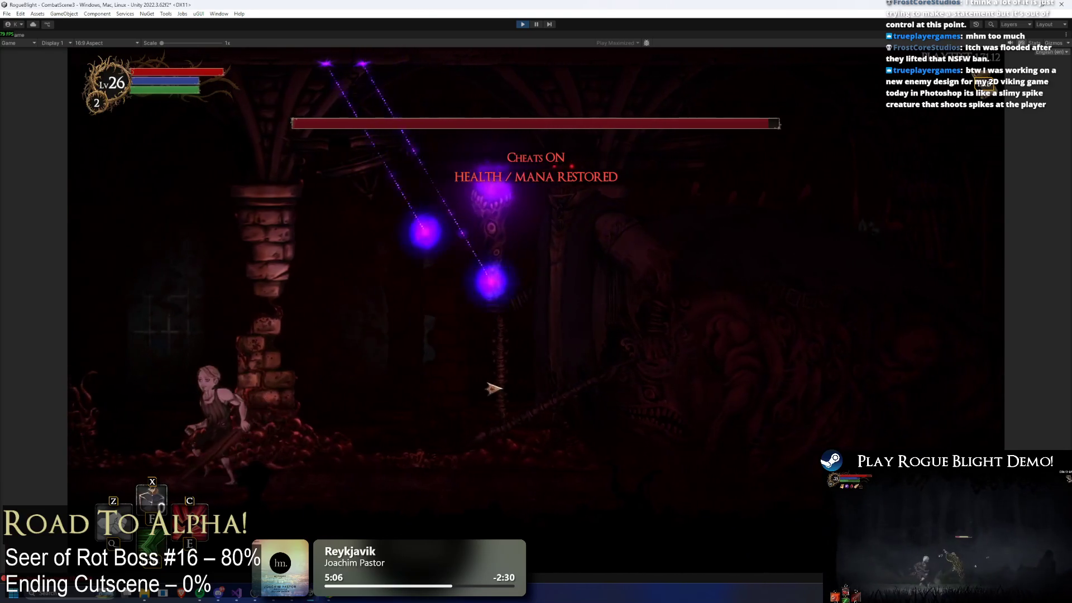
key(d)
key(d)
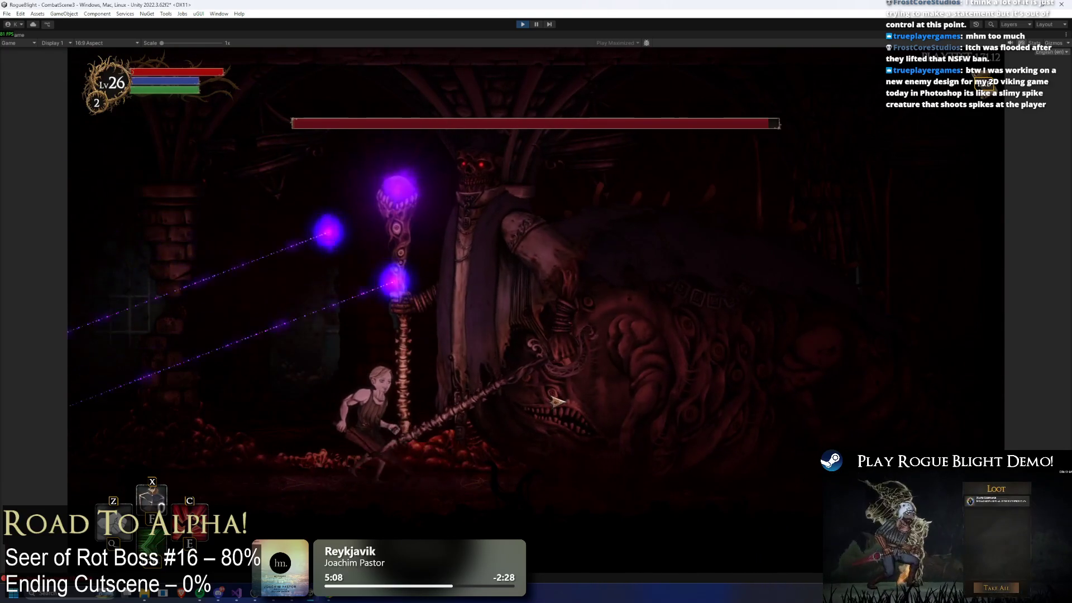
key(a)
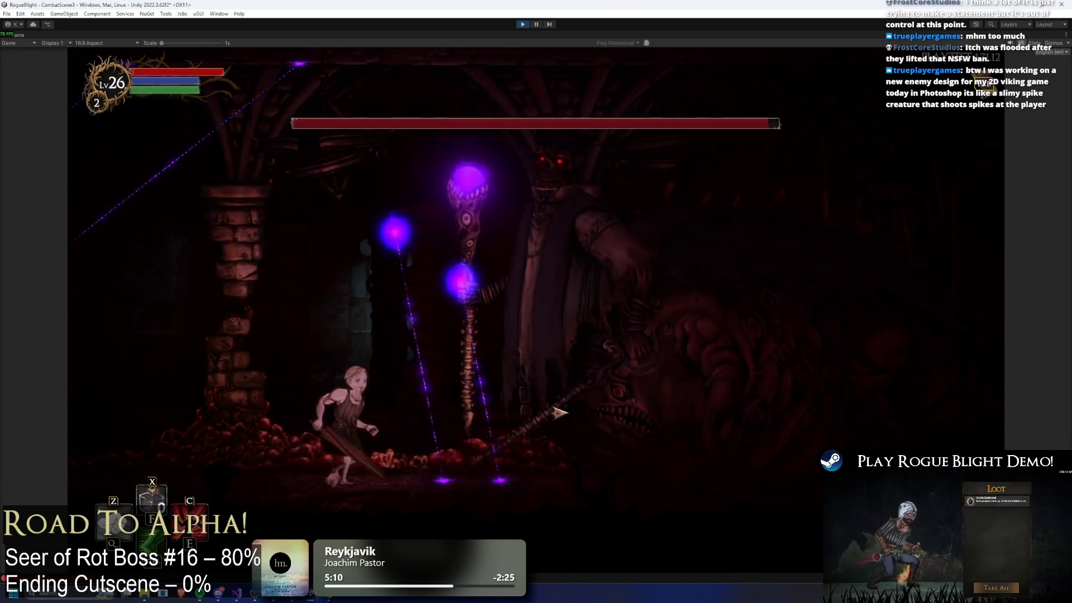
key(d)
key(a)
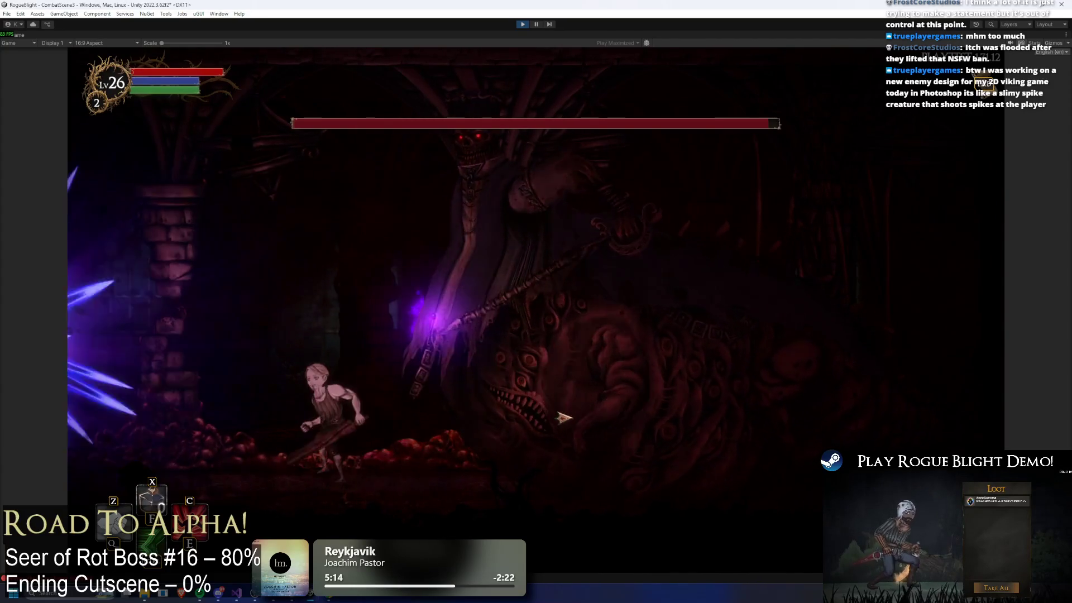
key(d)
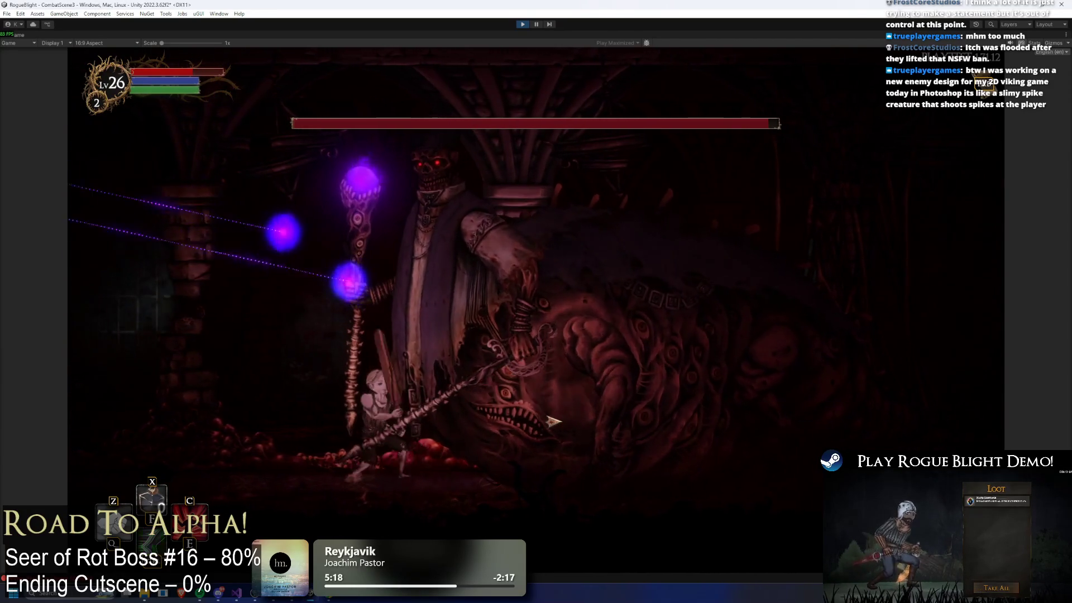
Step: Slash the boss with J between dashes away from it
key(d)
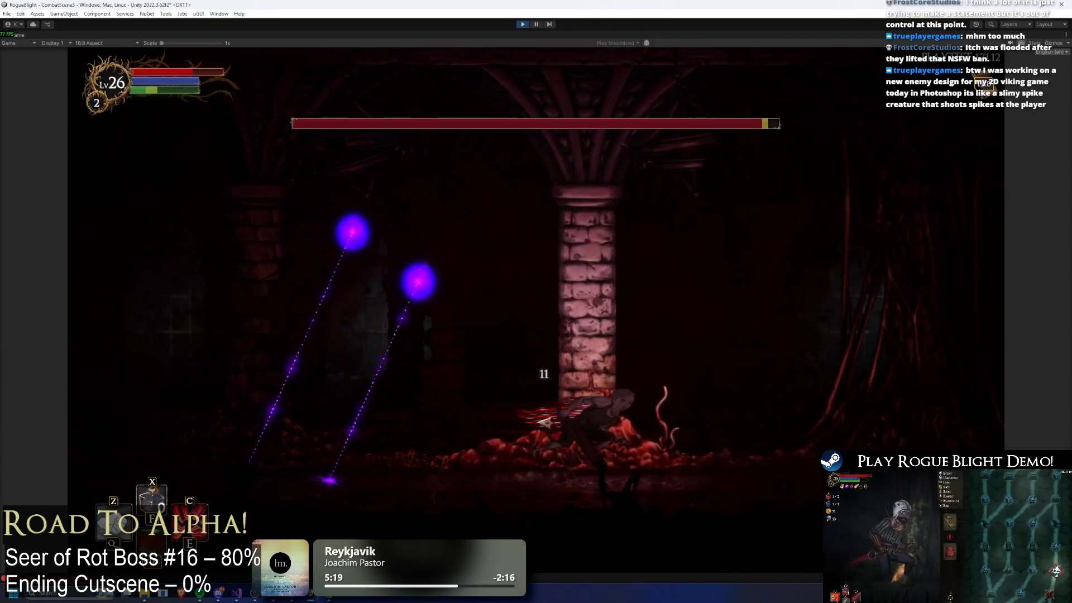
key(d)
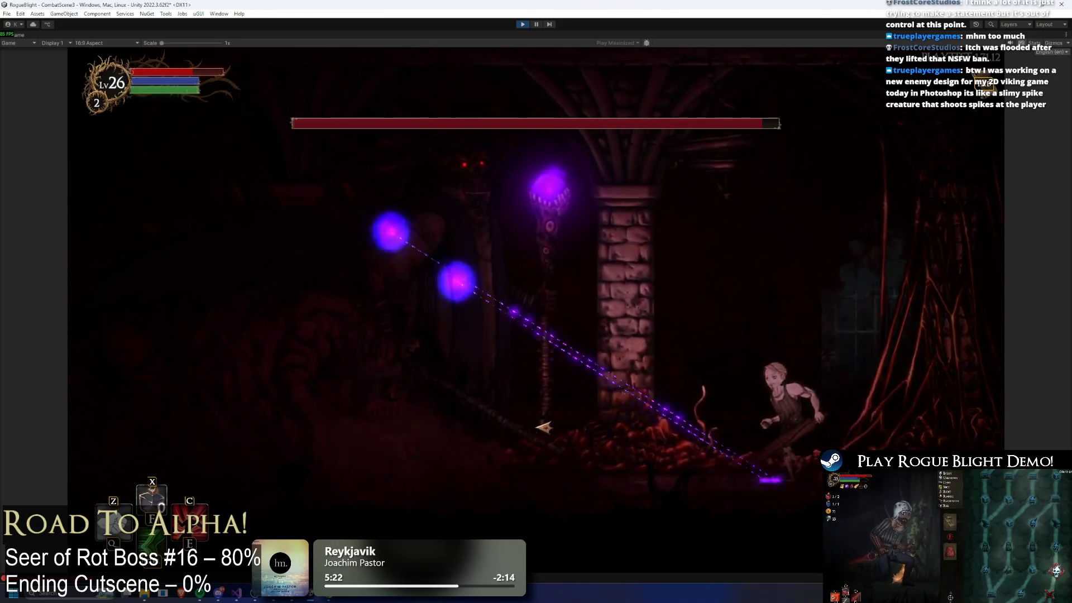
key(a)
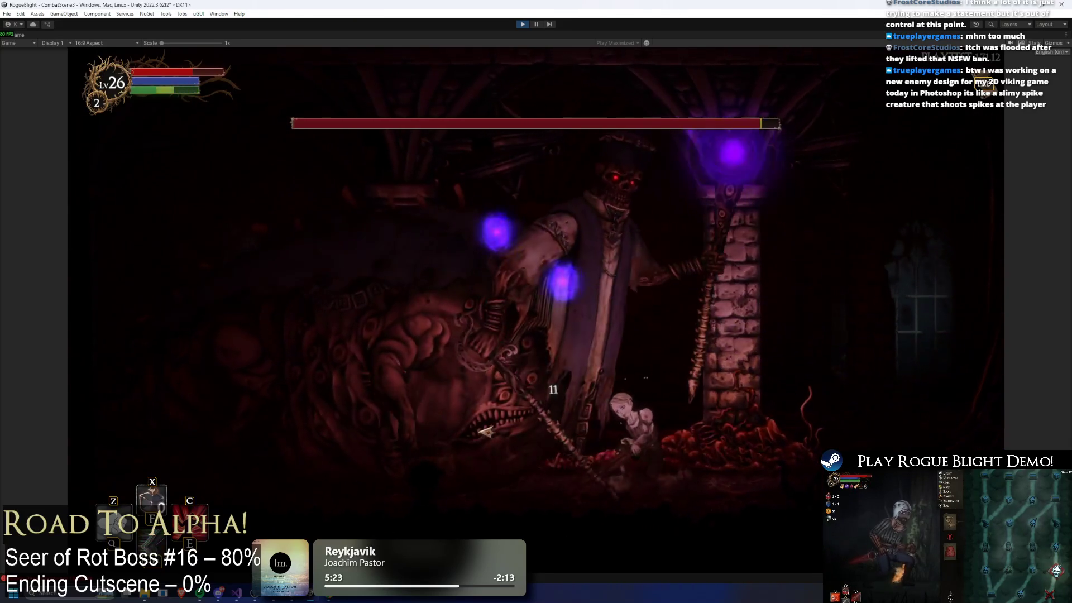
key(j)
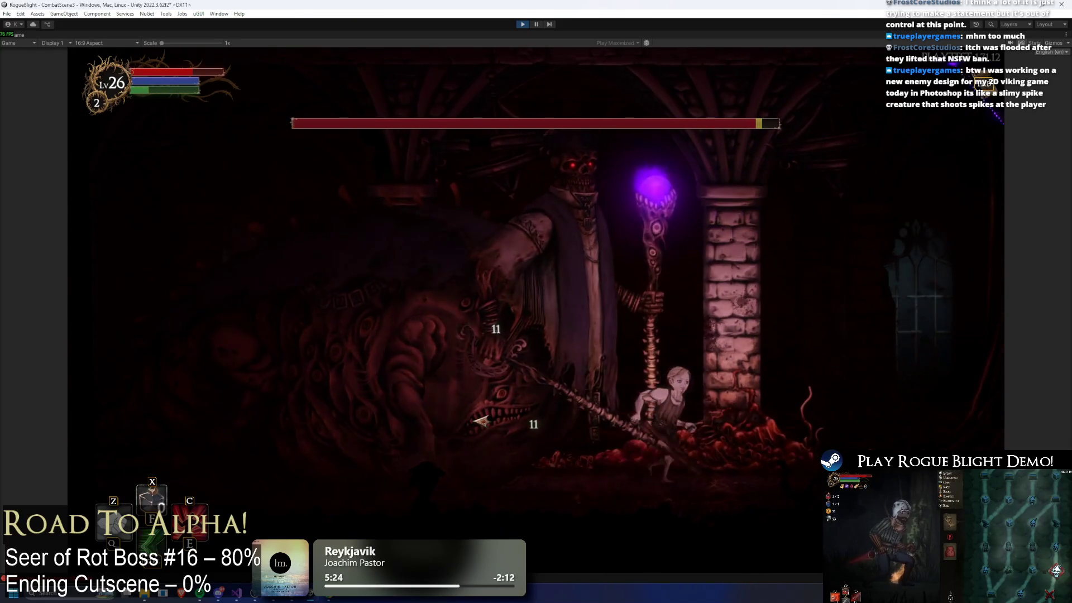
key(d)
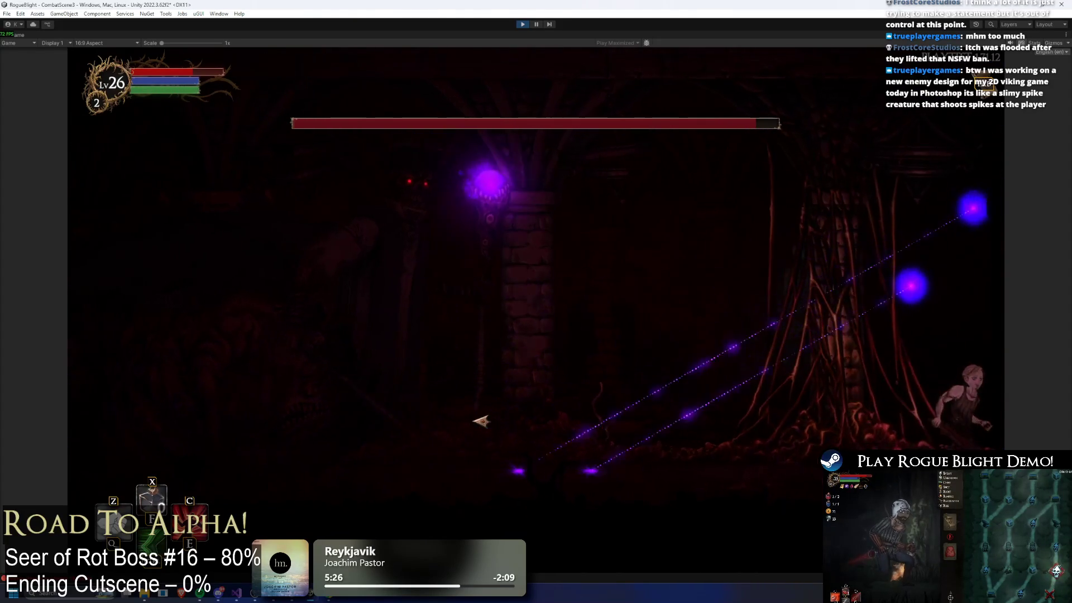
key(a)
key(j)
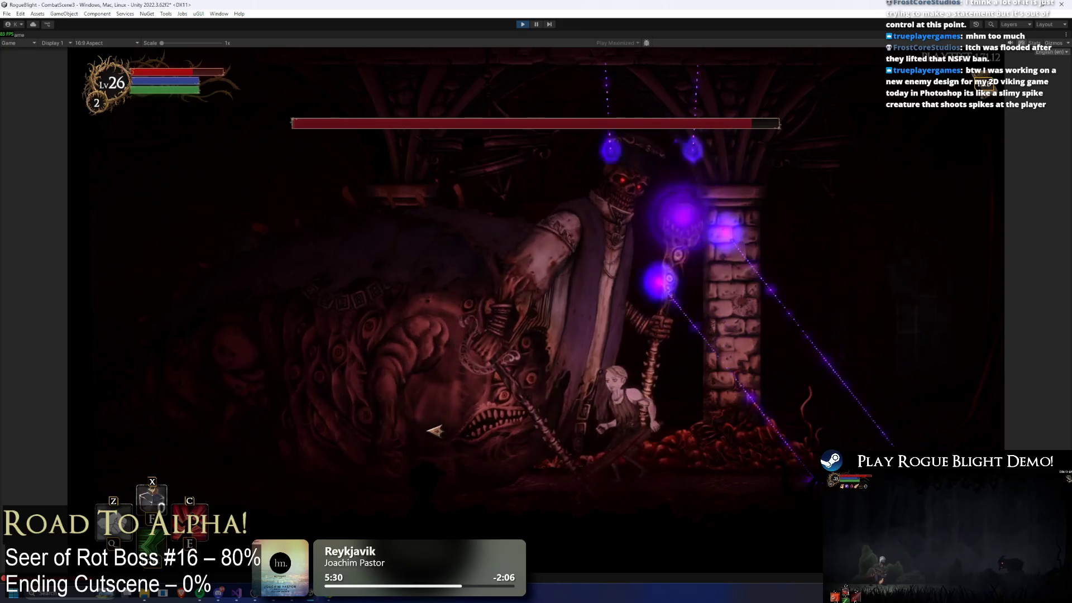
key(d)
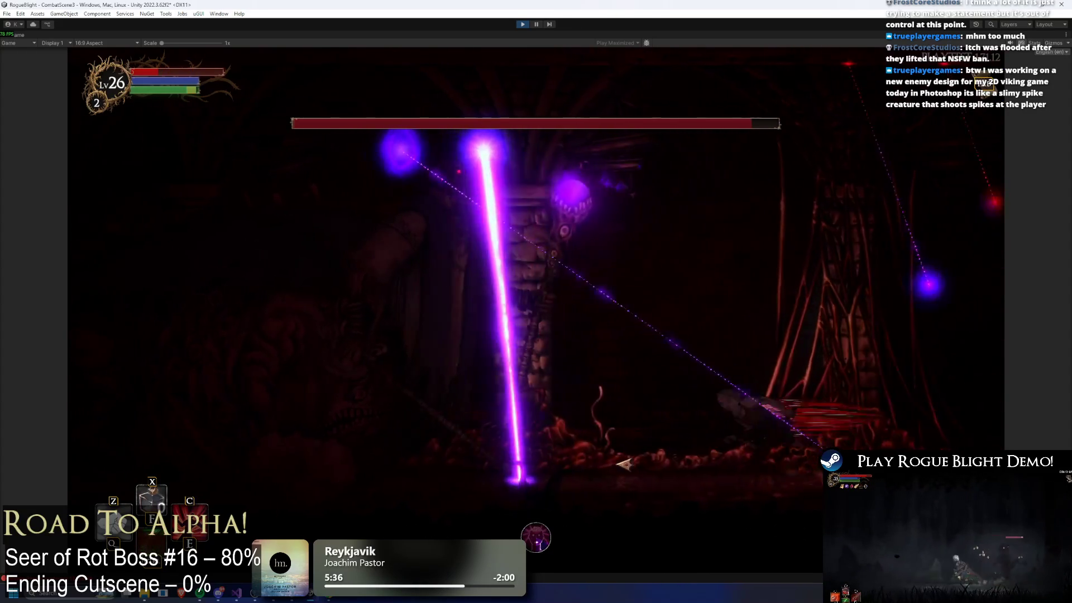
Step: Move through the beams and keep slashing the boss until the hero falls
key(d)
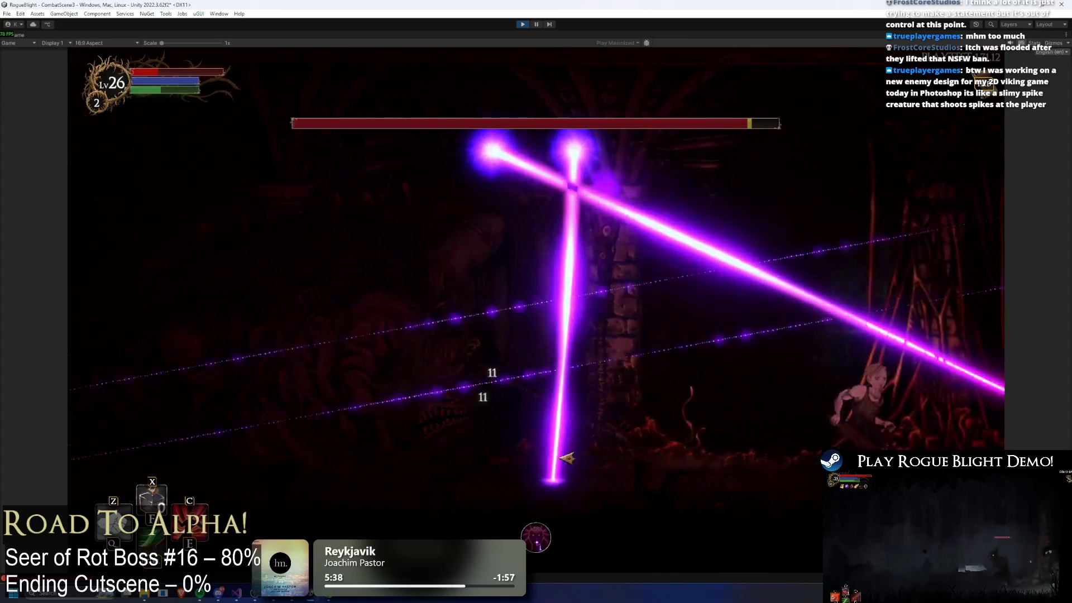
key(a)
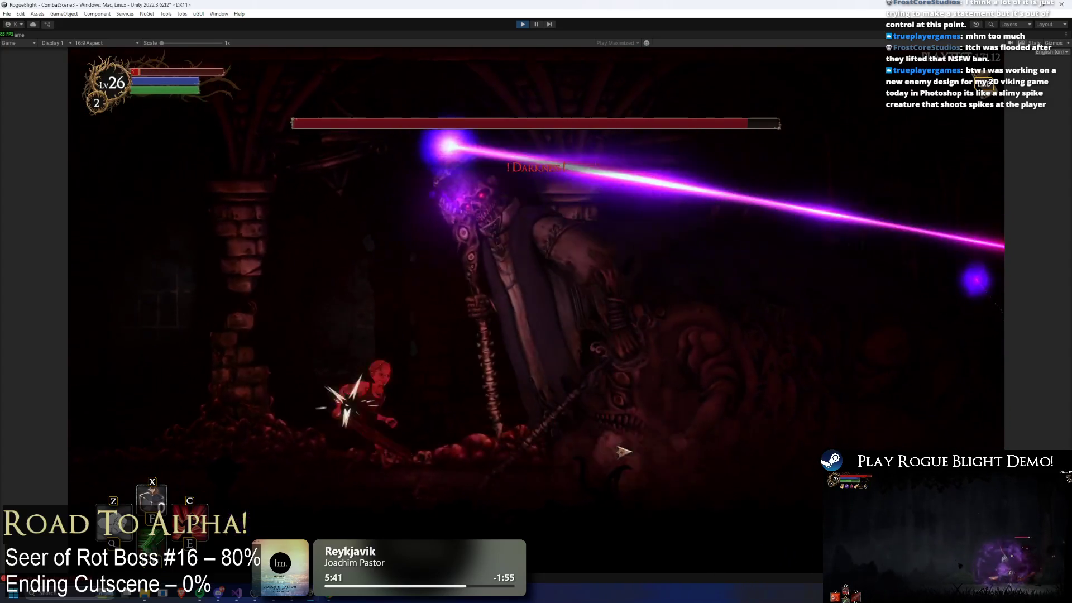
key(d)
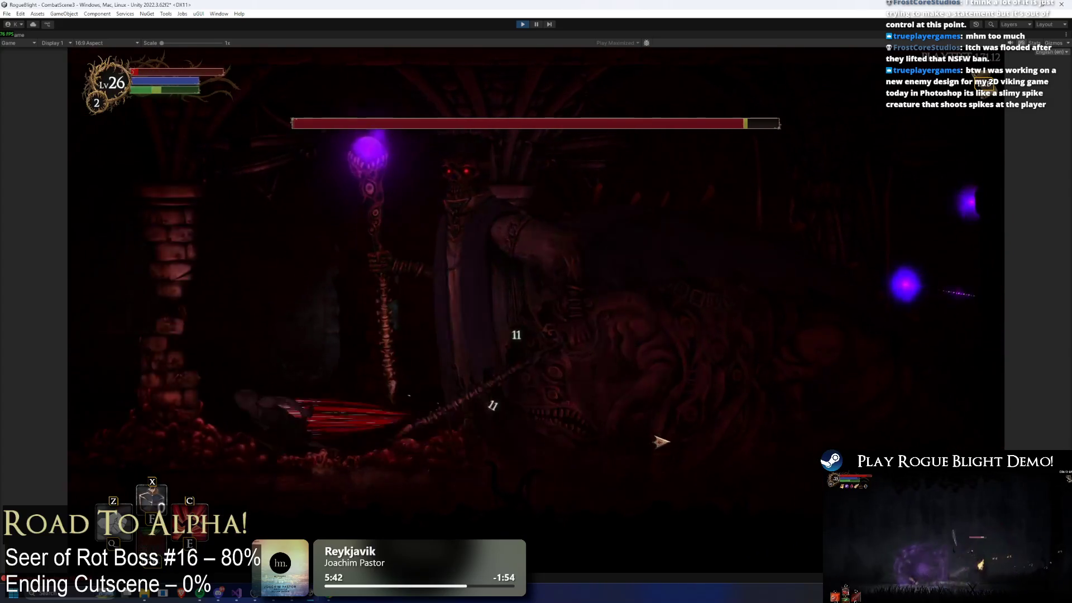
key(d)
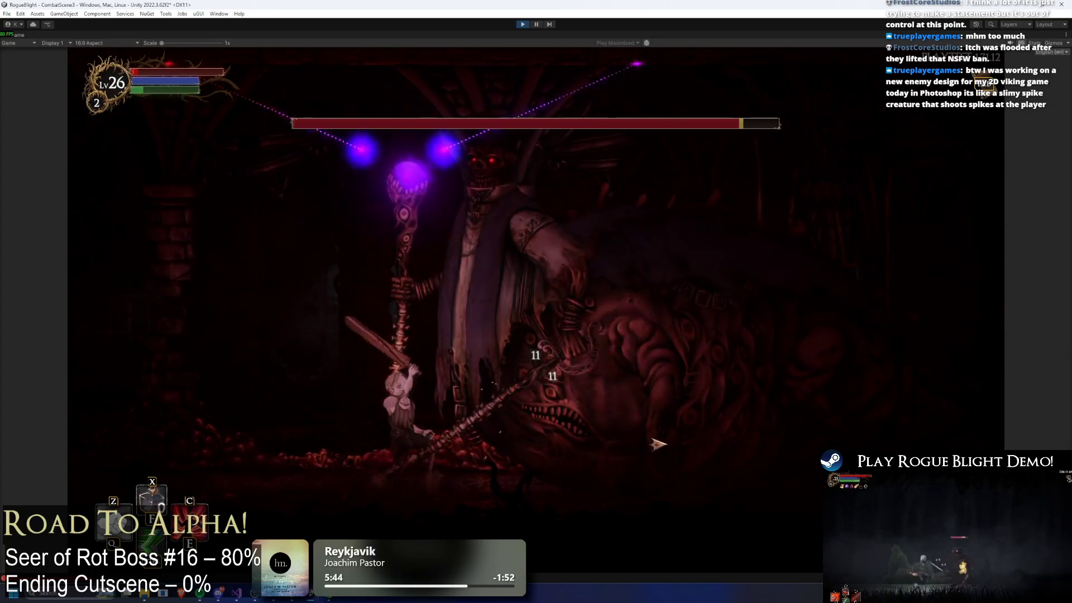
key(a)
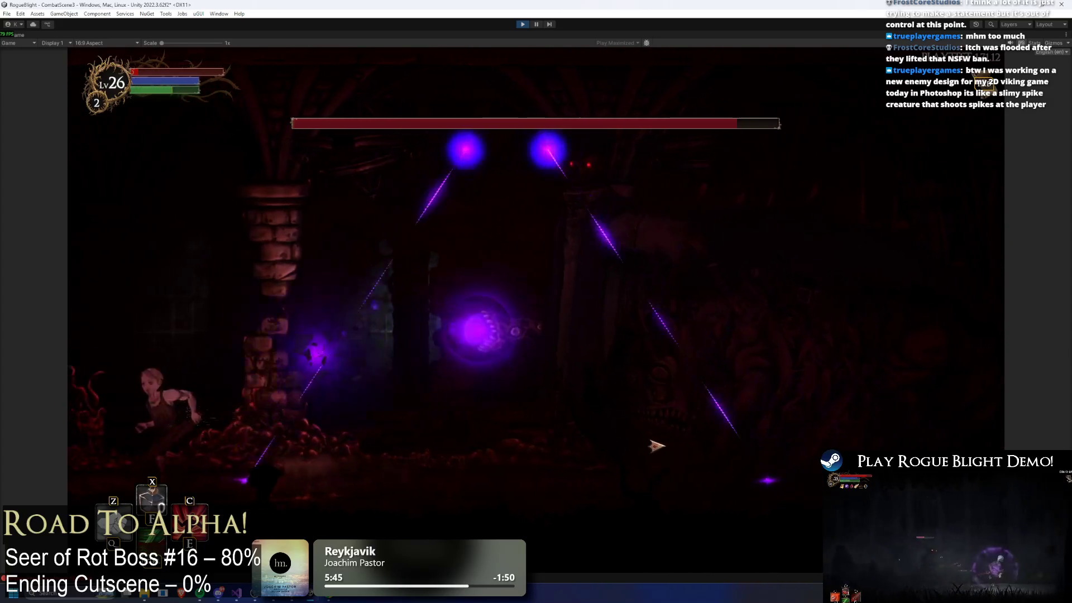
key(d)
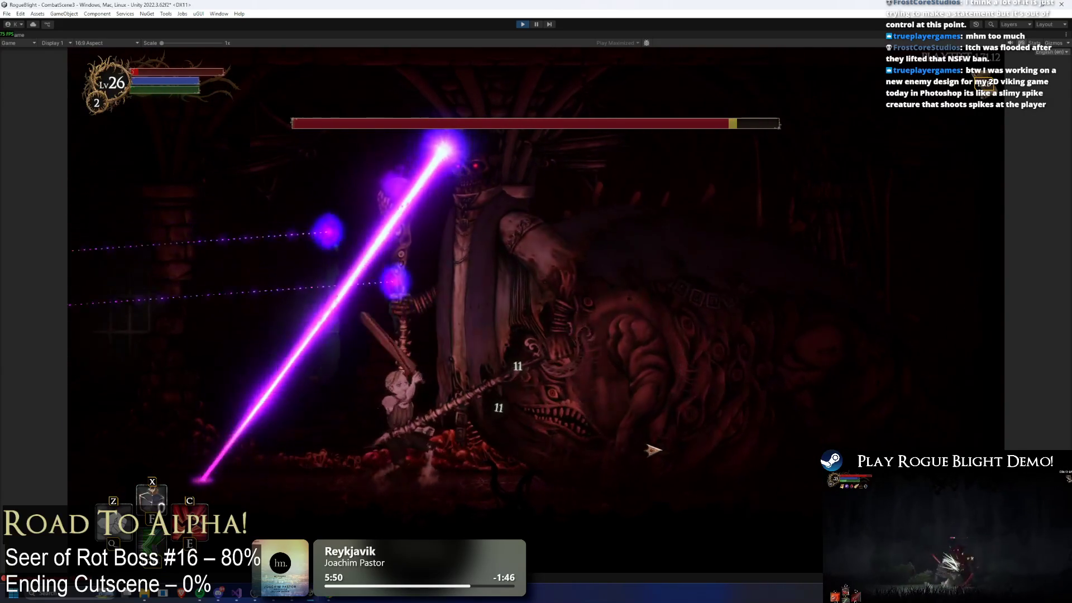
key(d)
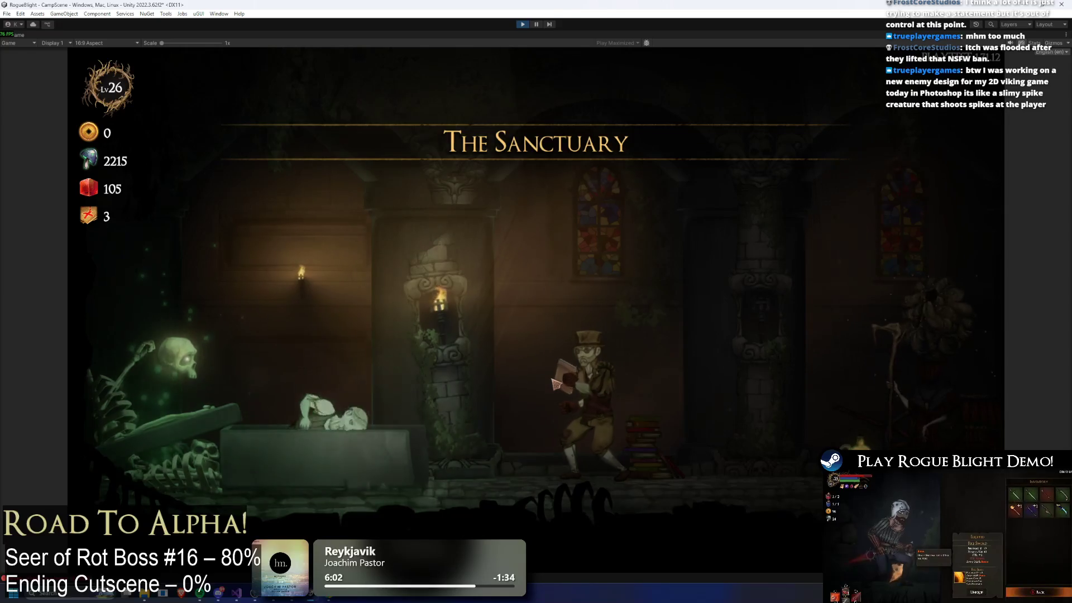
Step: Select Blight Castle on Story Mode through the map keeper, accept the Wooden Sword, and resume play
key(a)
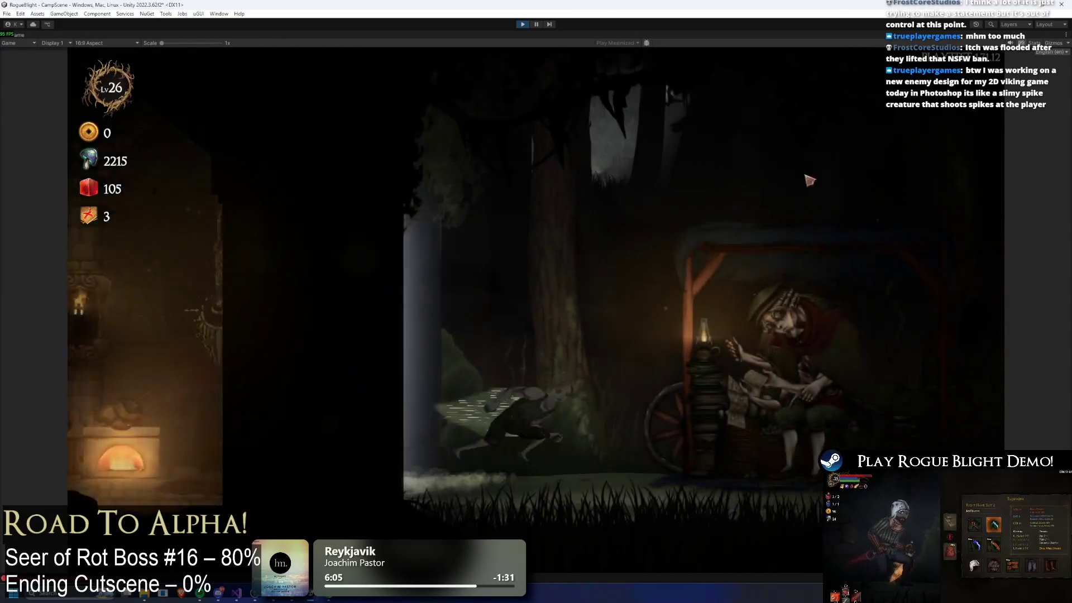
key(e)
click(754, 172)
click(455, 235)
click(650, 278)
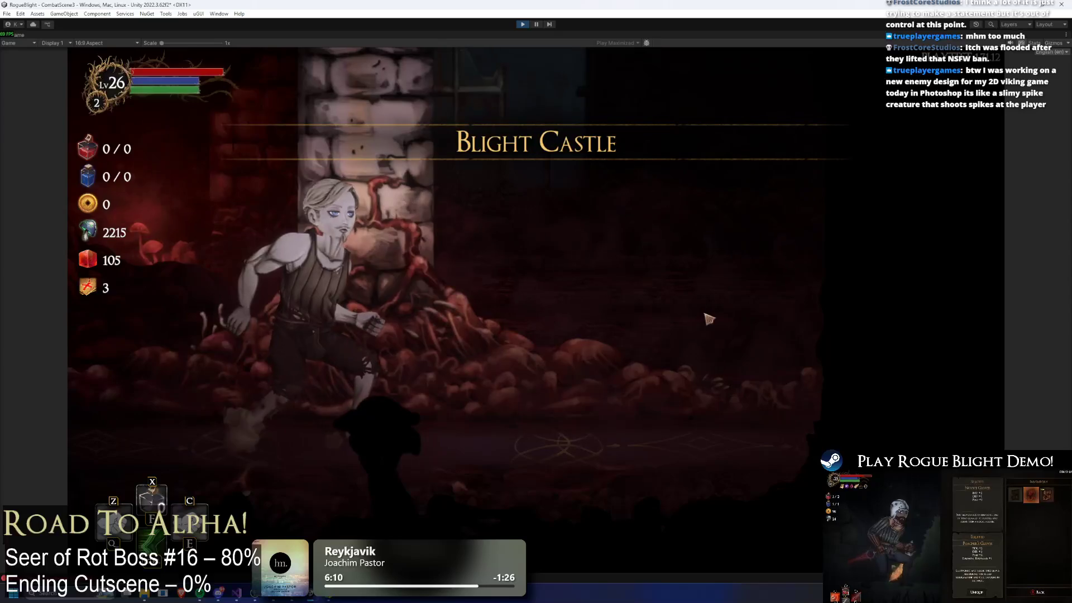
click(581, 296)
key(Tab)
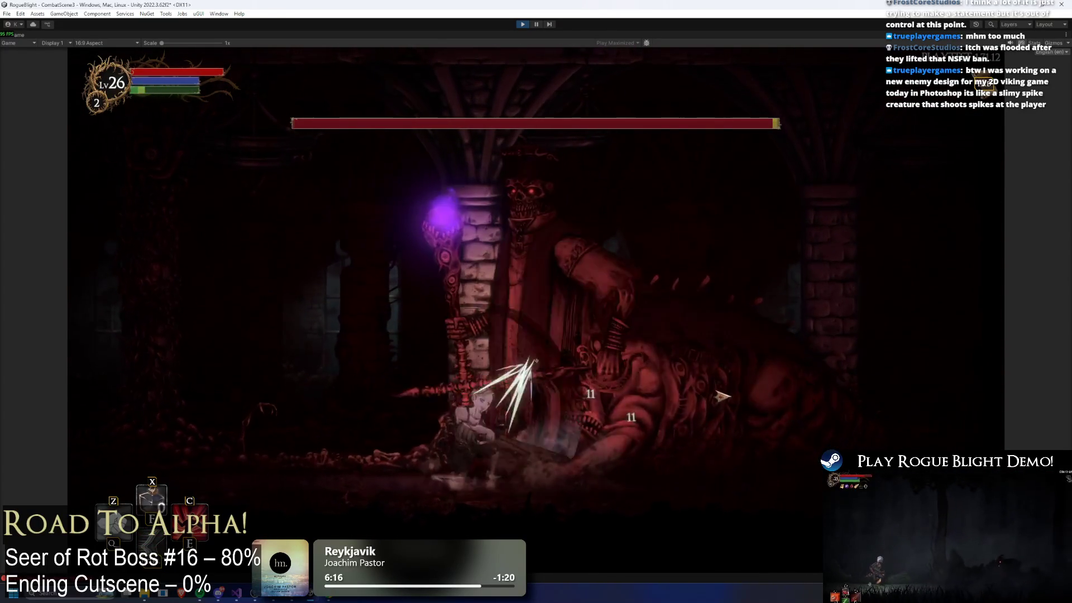
Step: Fight the Seer of Rot, jumping and slashing while dodging its Darkness lasers
key(space)
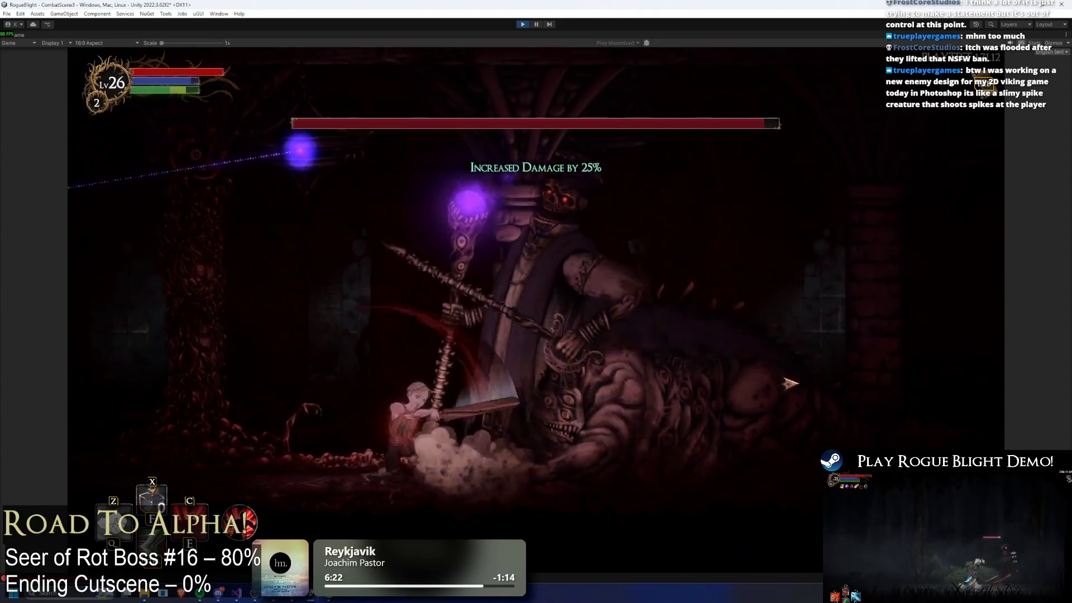
key(d)
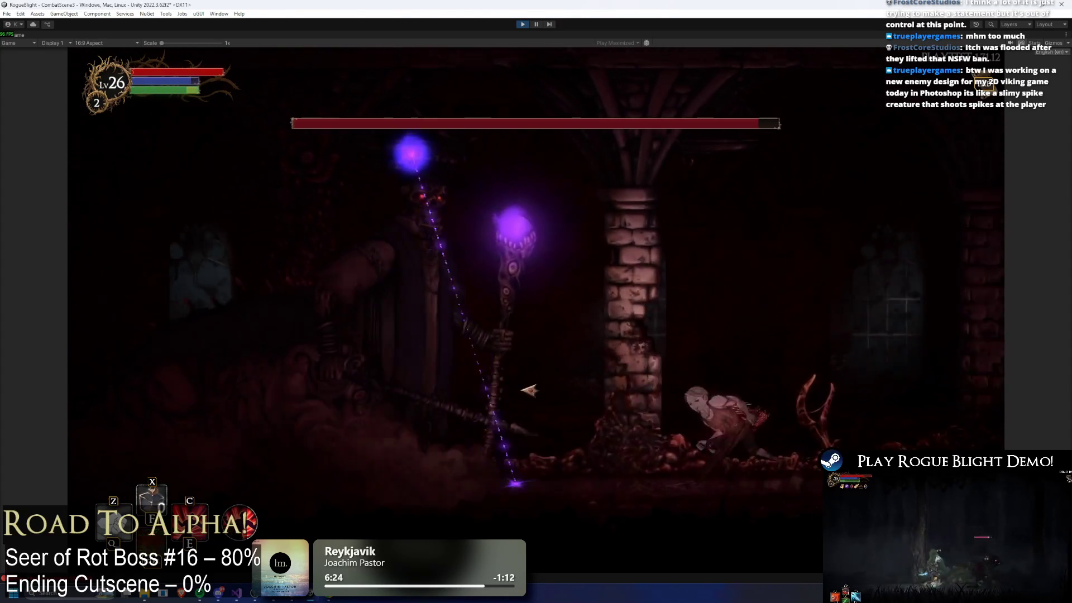
key(a)
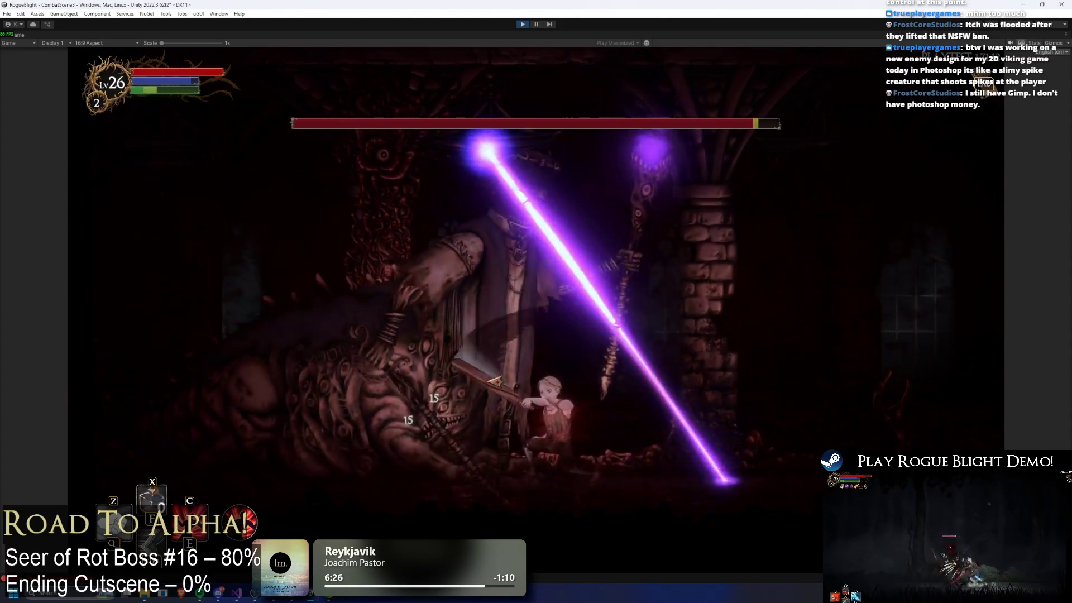
key(a)
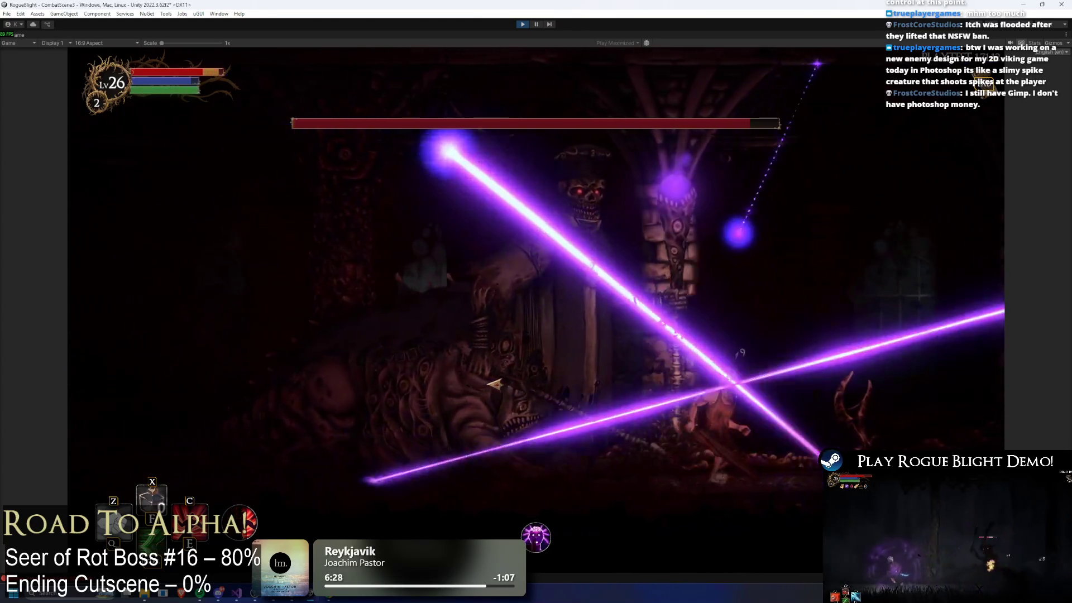
key(d)
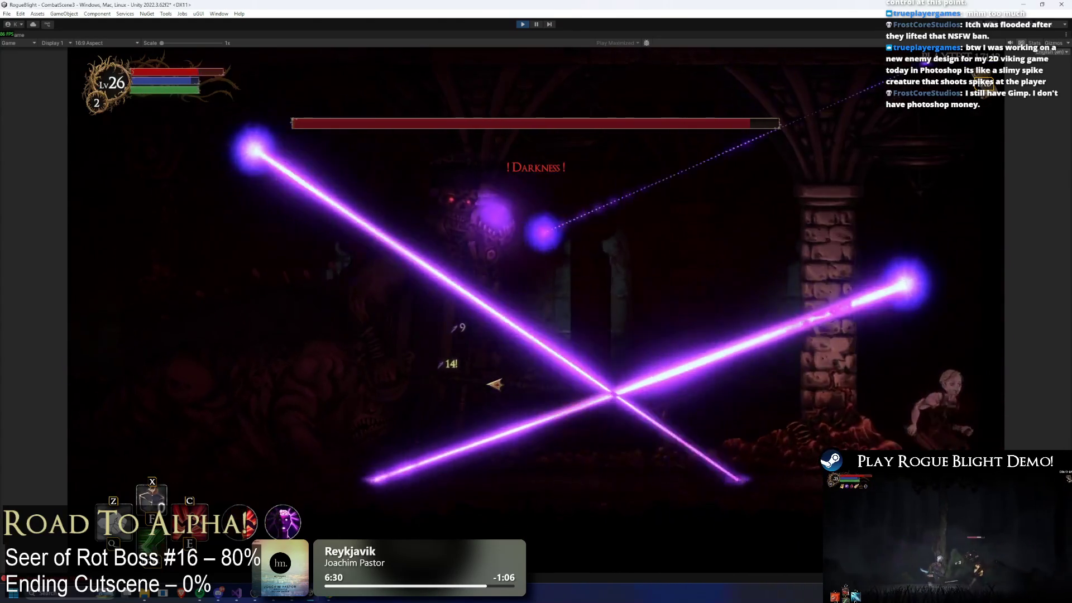
key(a)
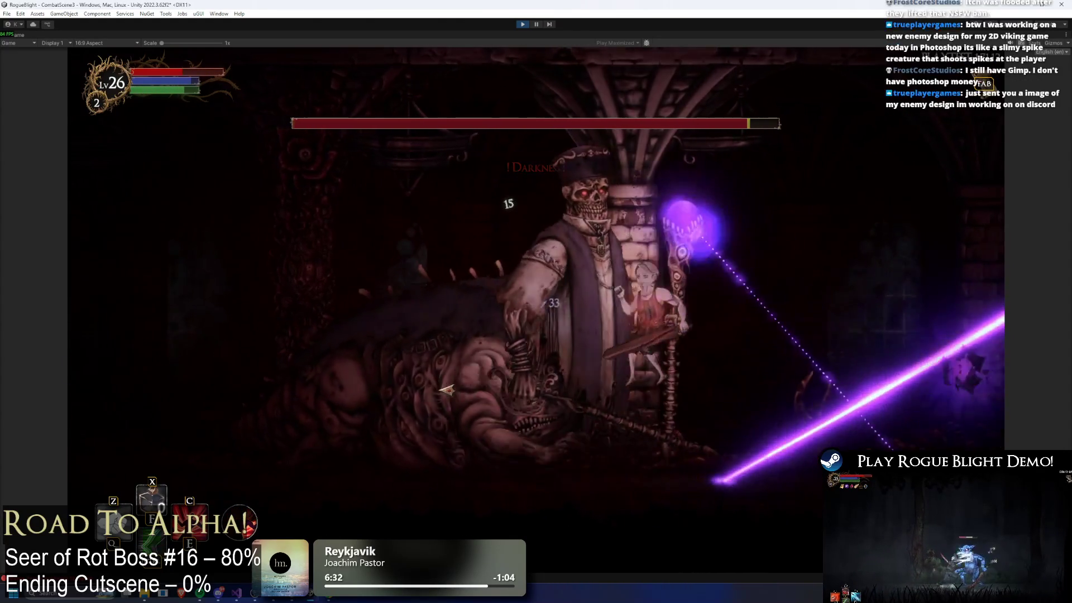
key(j)
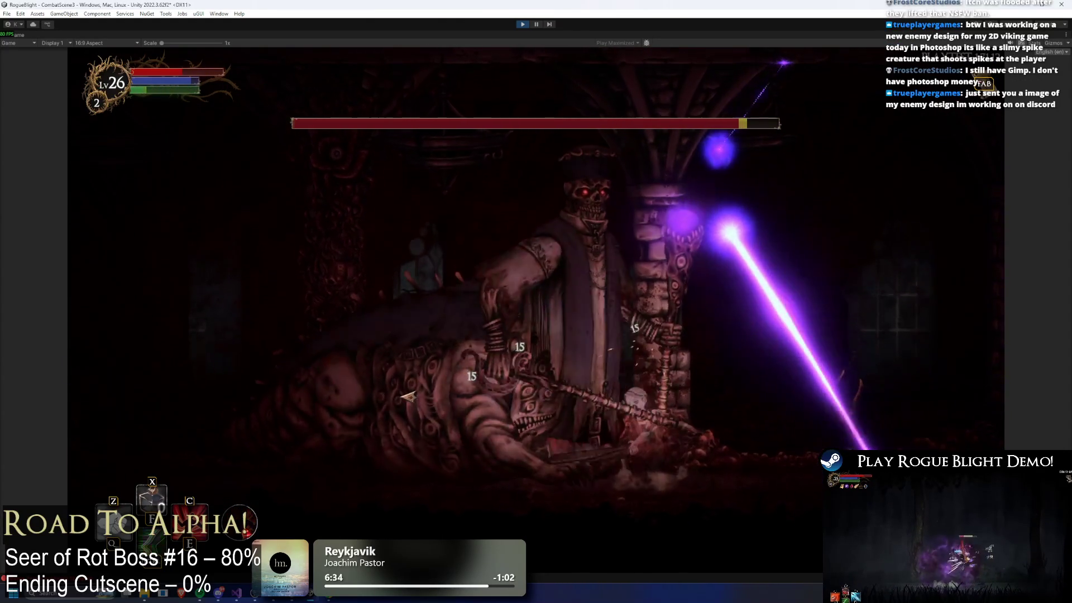
key(d)
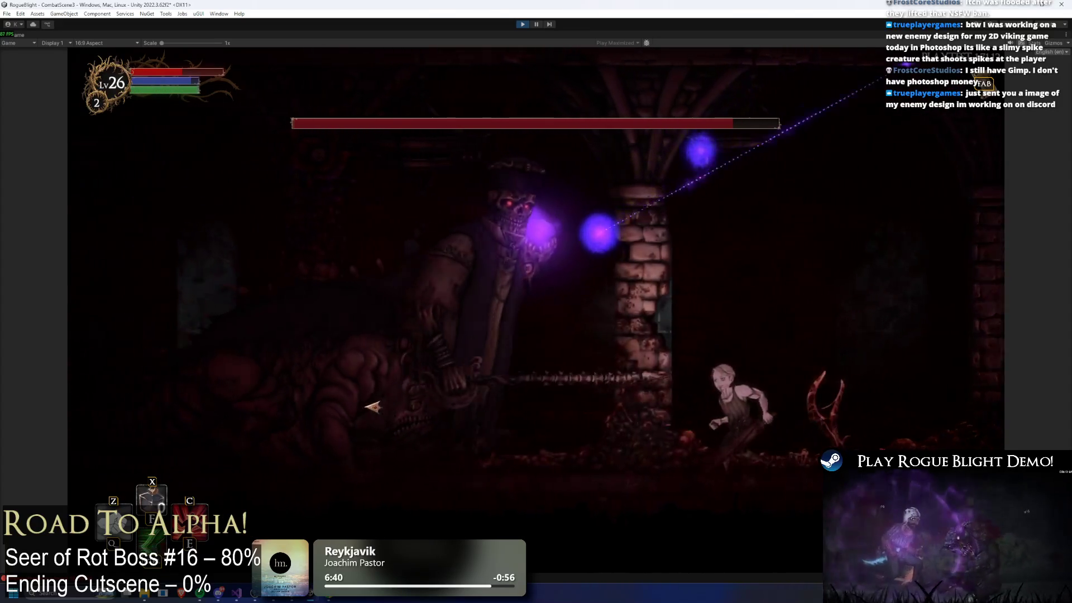
key(j)
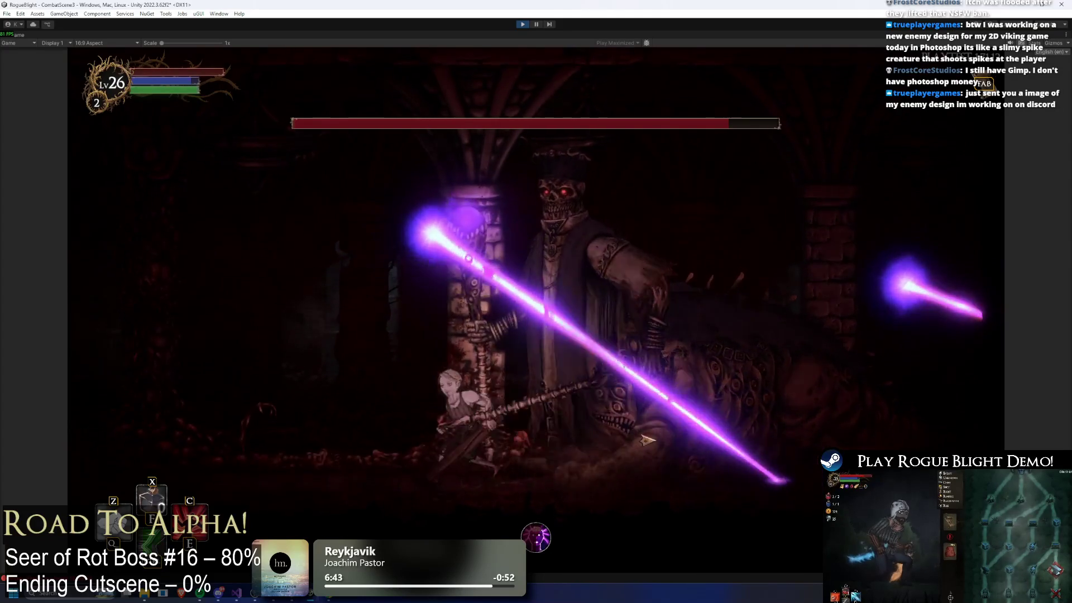
Step: Restore health and mana with the F1 cheat, fight on, then pause and exit Play mode
key(F1)
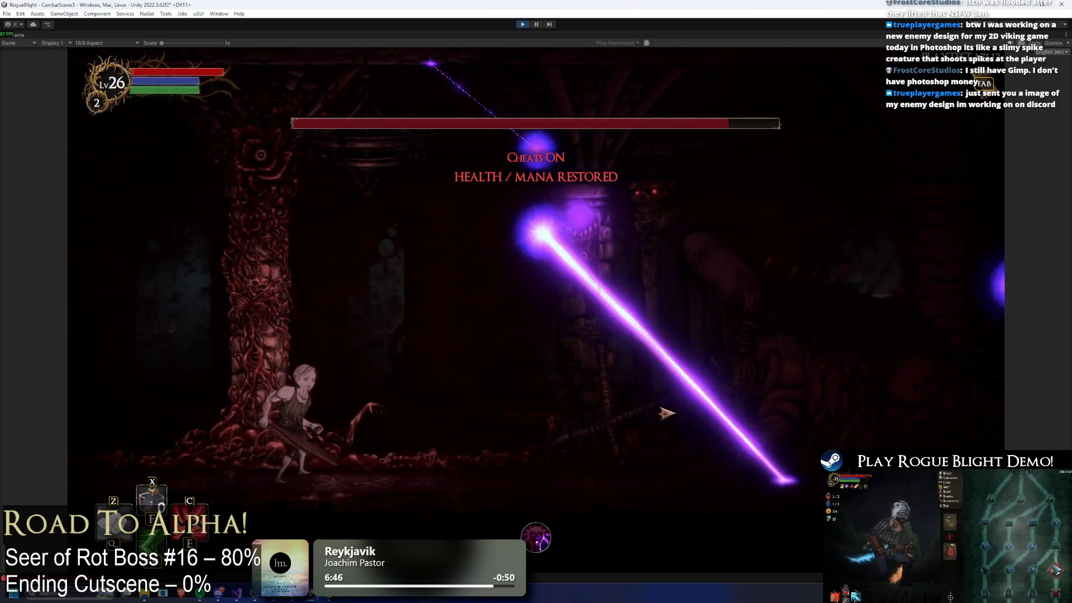
key(d)
key(a)
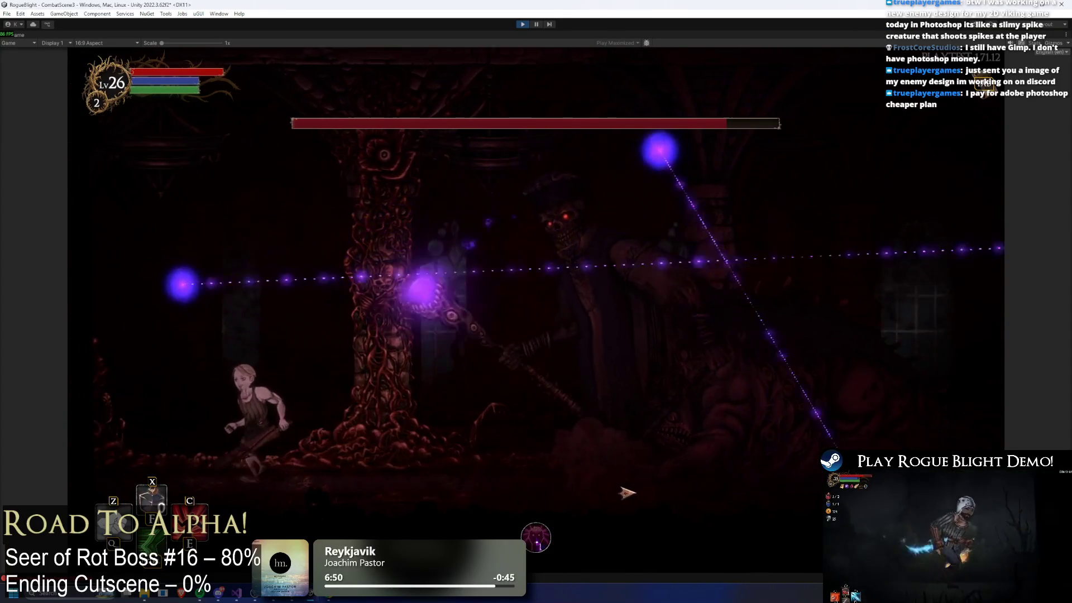
key(d)
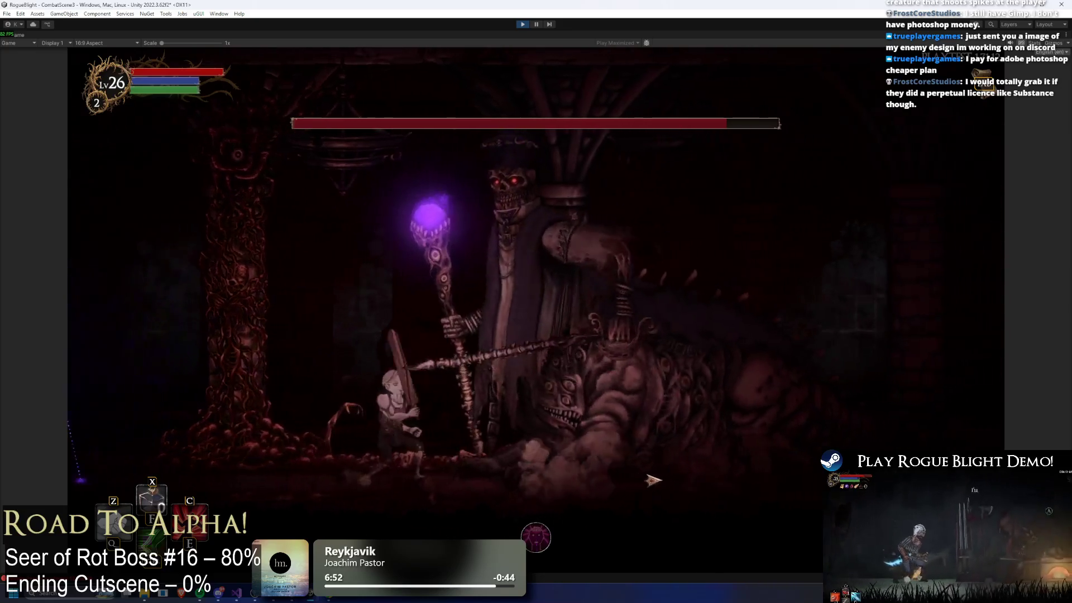
key(space)
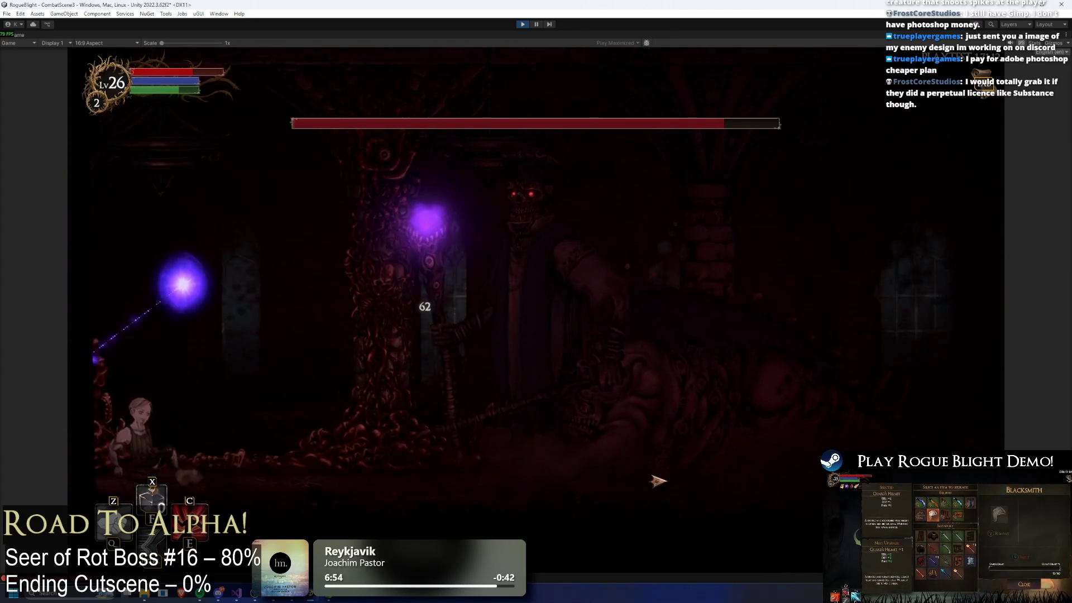
key(d)
key(d)
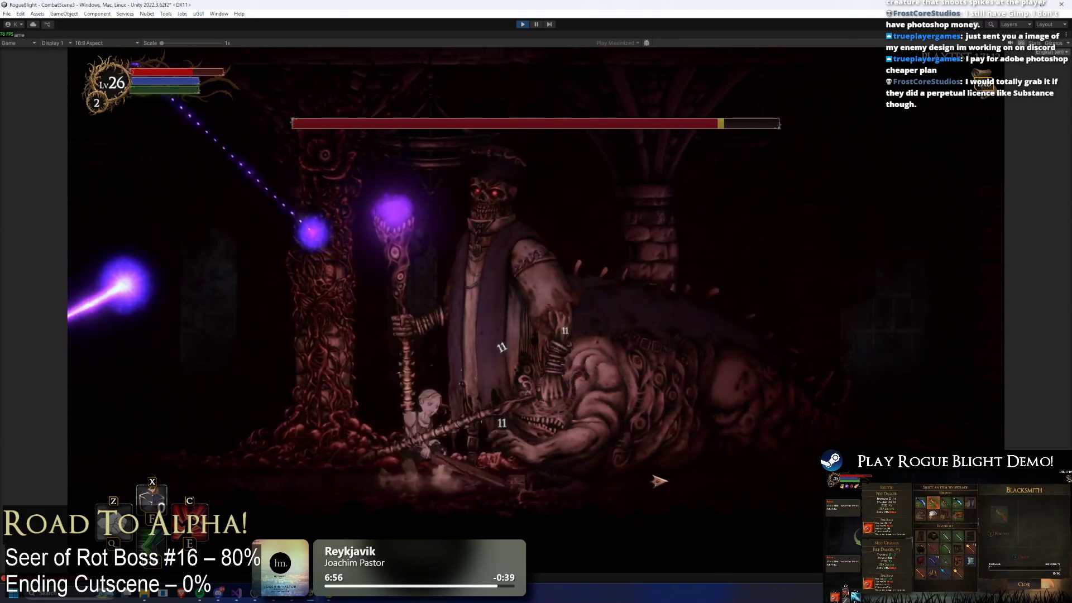
key(a)
key(Escape)
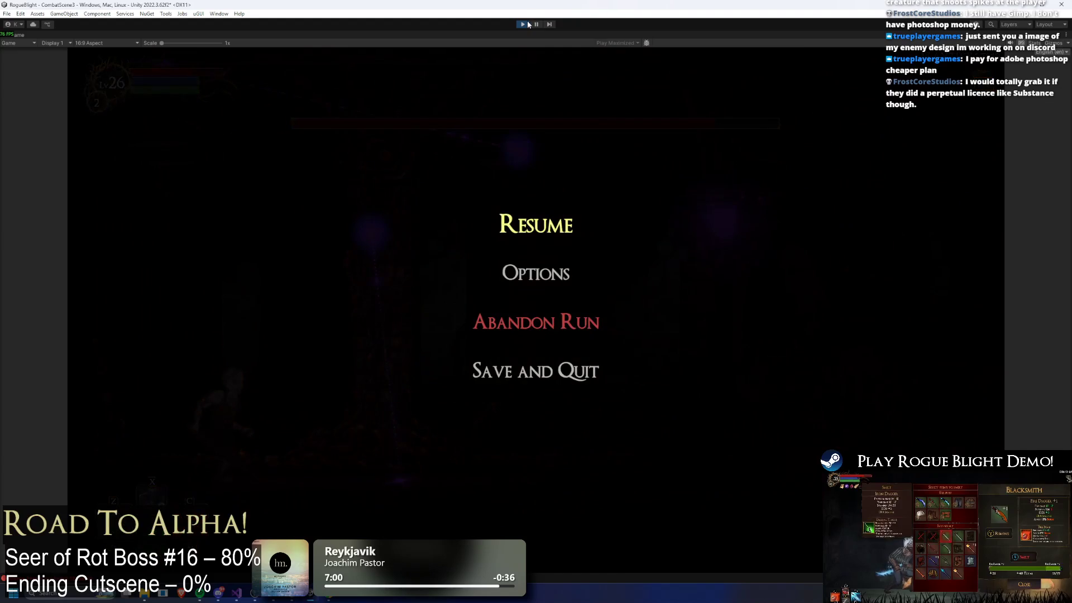
key(ctrl+p)
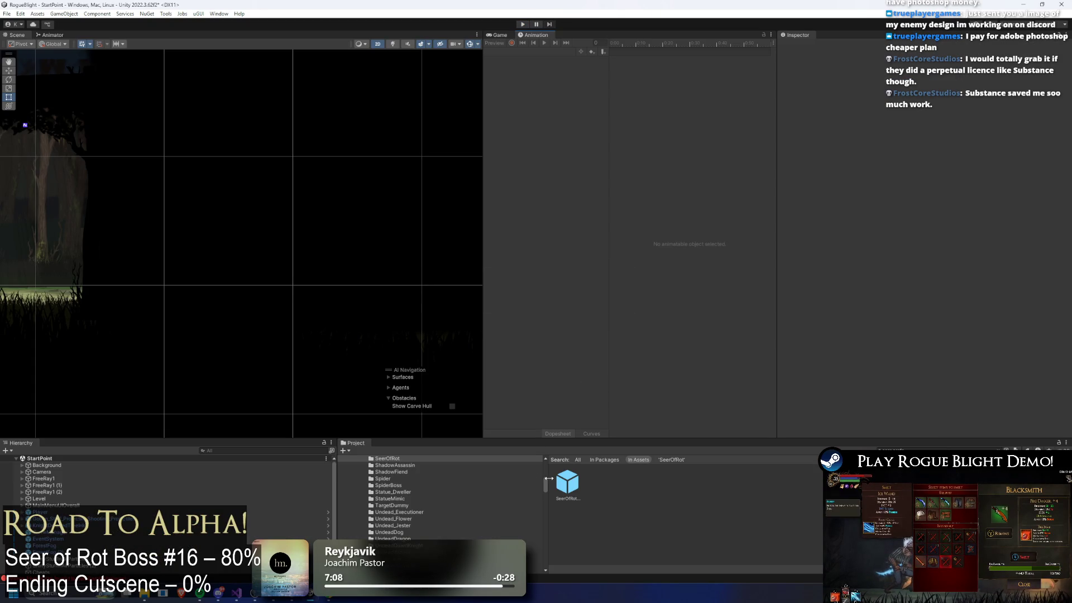
Step: Open the SeerOfRot prefab and load the AR_switch_sides_seer(P2) clip at frame 116
double_click(560, 487)
click(514, 51)
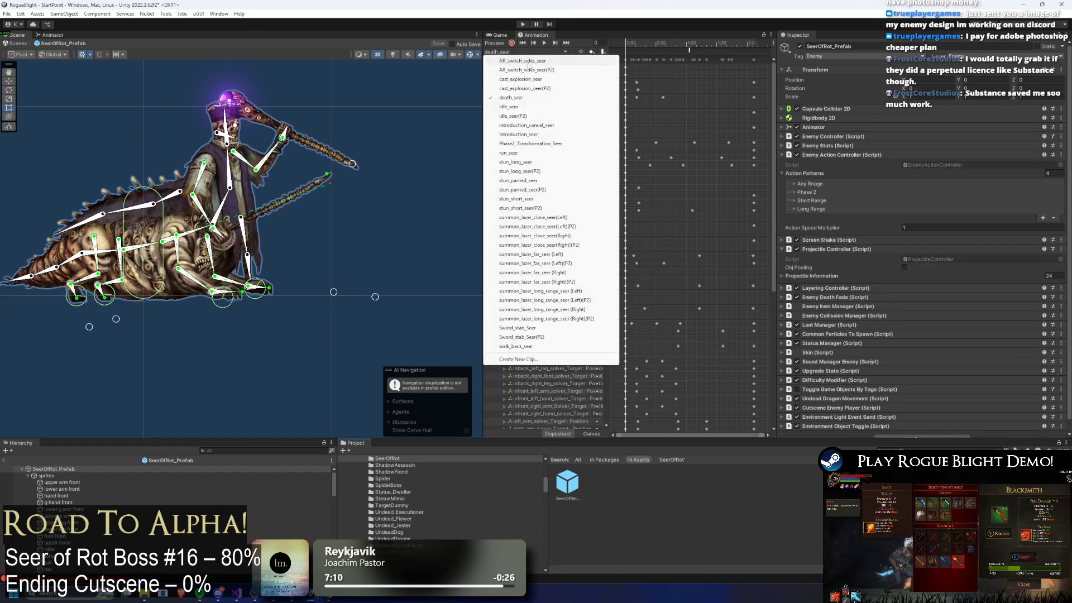
click(602, 70)
mouse_move(726, 41)
mouse_down()
mouse_move(696, 38)
mouse_move(720, 49)
mouse_up()
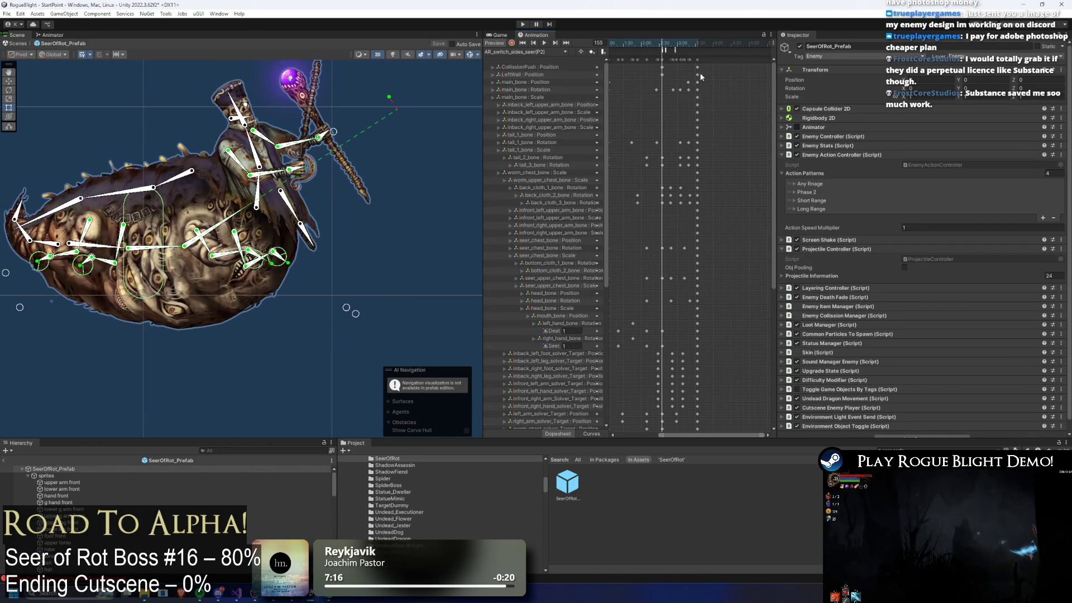
Step: Box-select later keyframes, inspect the animation events around frame 117, and preview the clip
scroll(678, 109, up, 3)
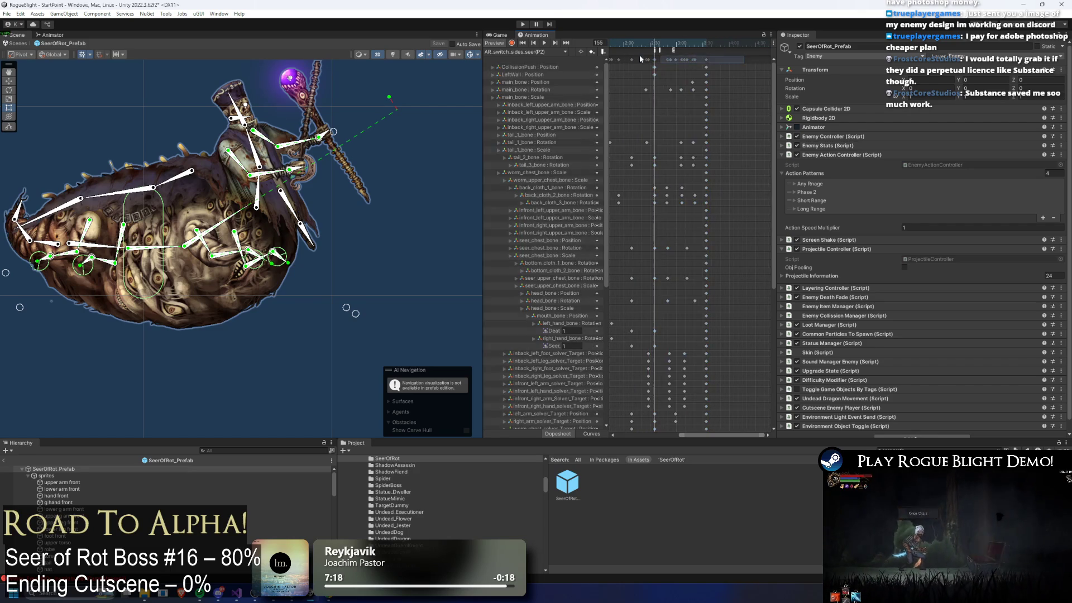
drag(642, 58, 726, 59)
mouse_move(627, 41)
mouse_down()
mouse_move(605, 41)
mouse_move(653, 43)
mouse_up()
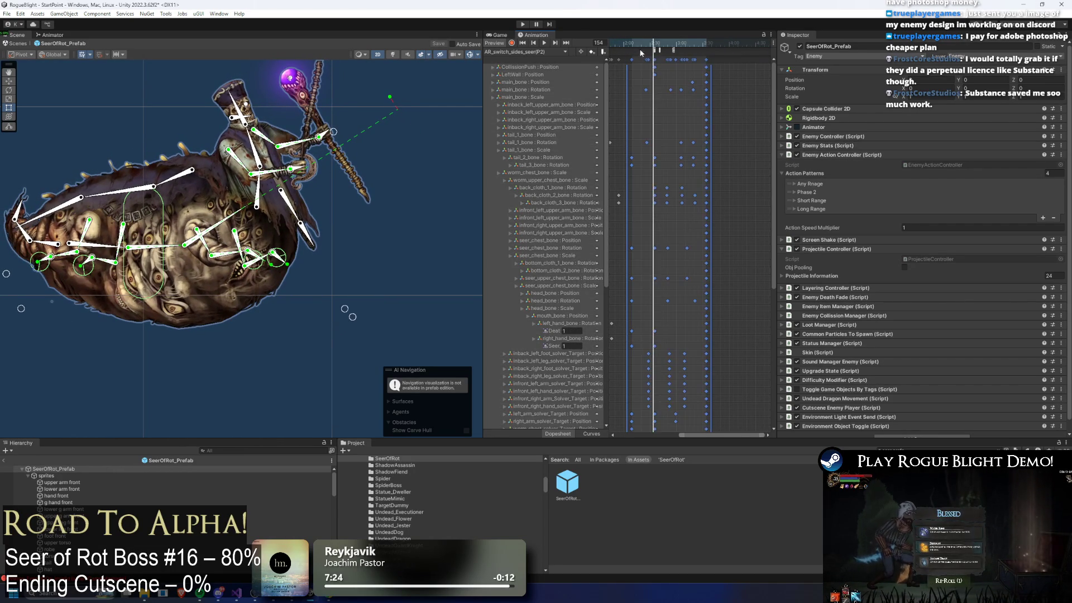
scroll(666, 97, up, 2)
scroll(666, 97, up, 3)
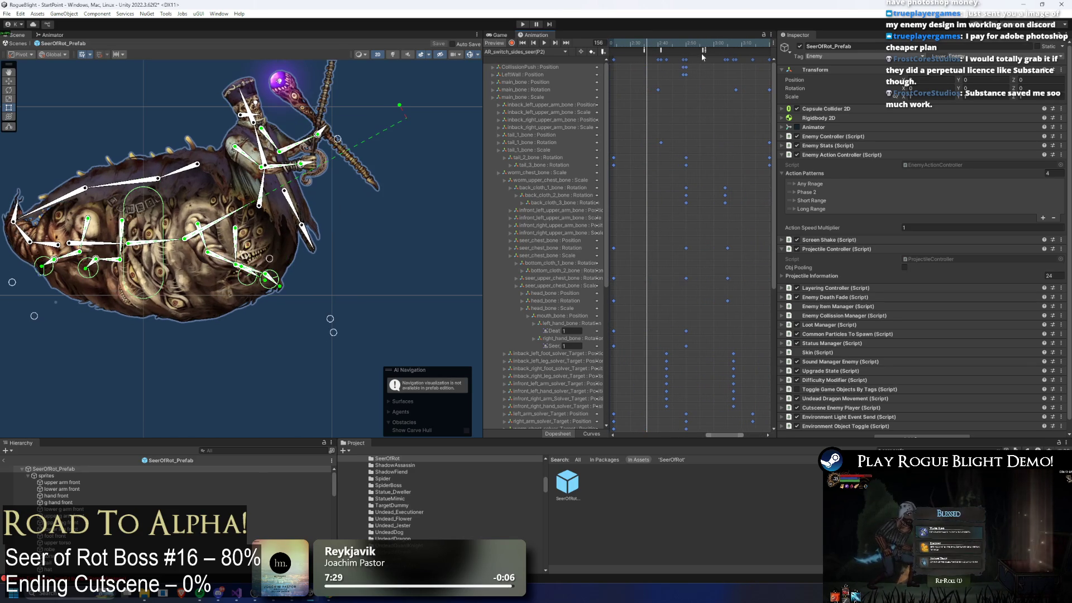
click(642, 51)
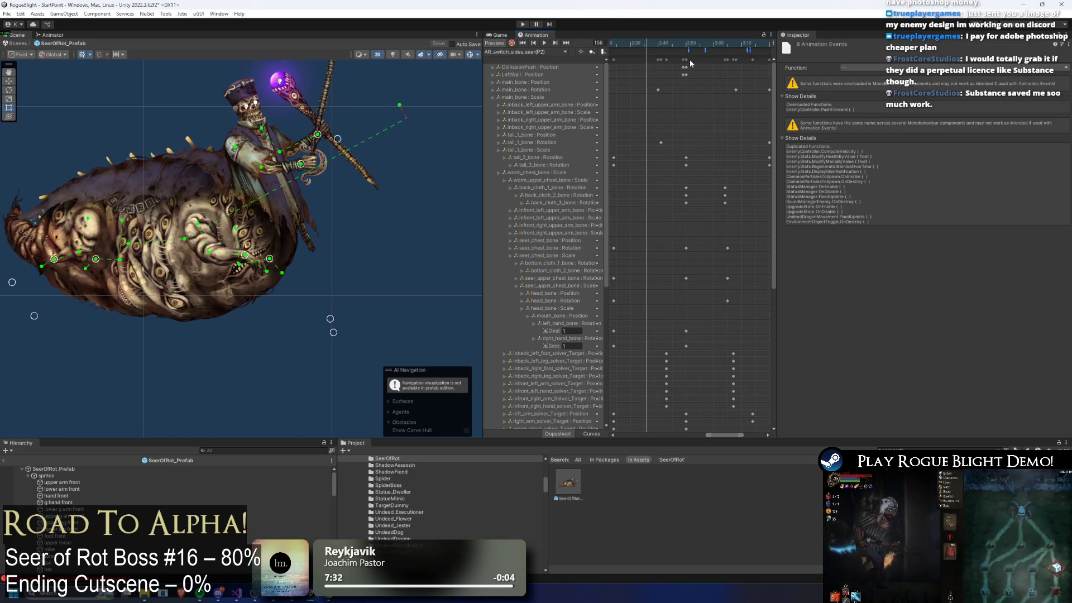
click(626, 96)
scroll(726, 59, down, 3)
drag(728, 57, 686, 72)
key(space)
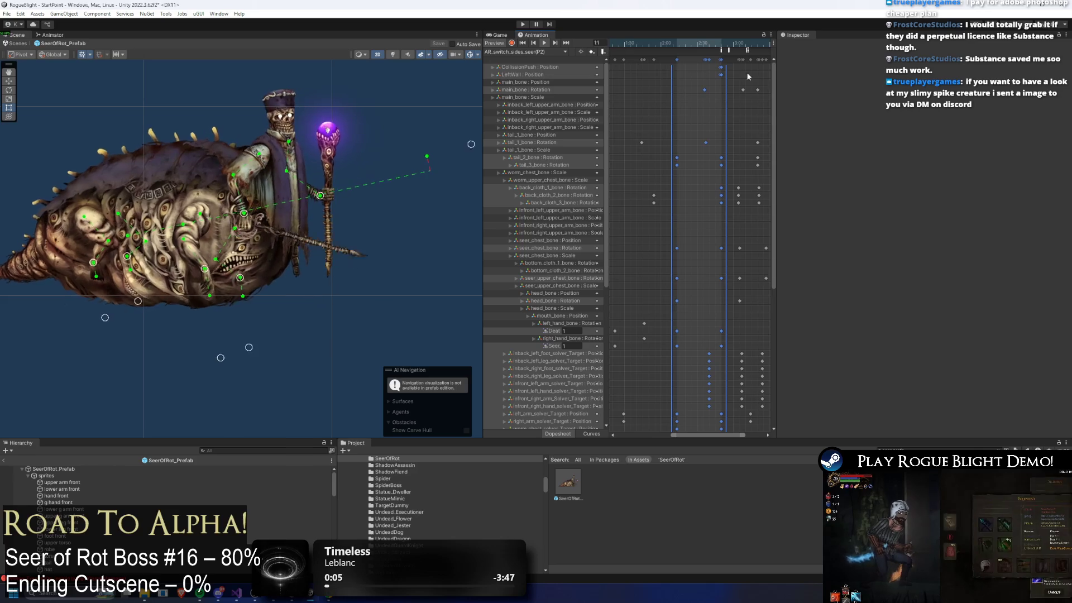
scroll(721, 84, down, 3)
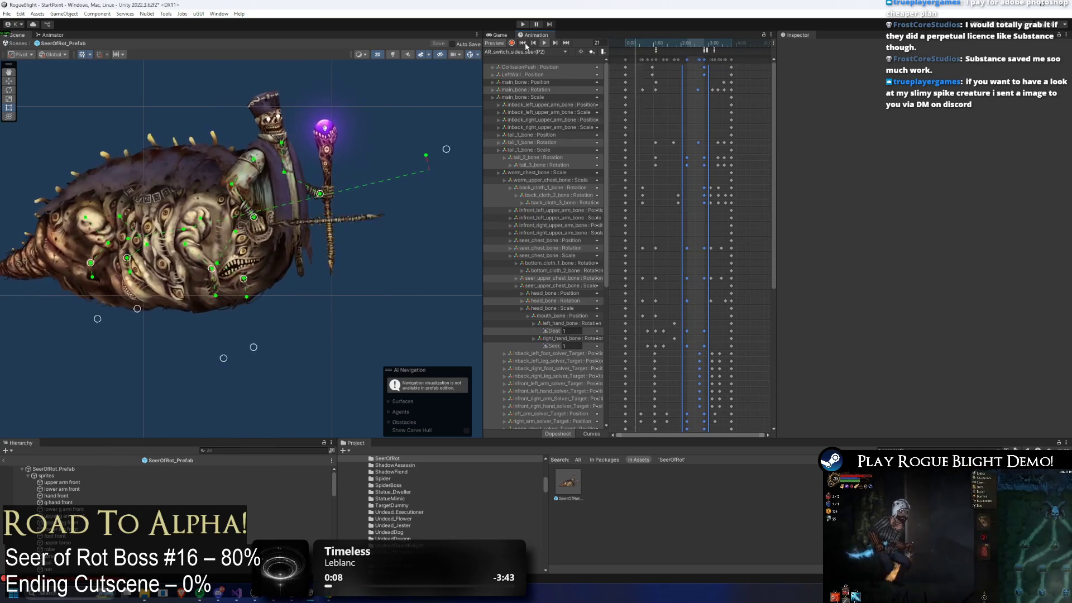
click(512, 54)
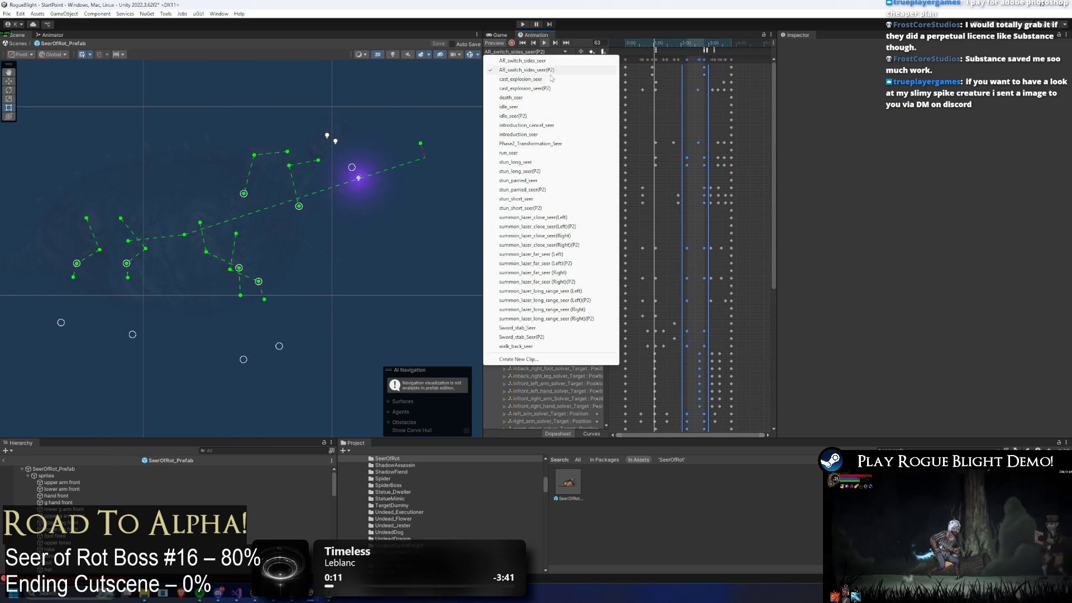
Step: Switch the Animation window to the AR_switch_sides_seer clip
click(673, 50)
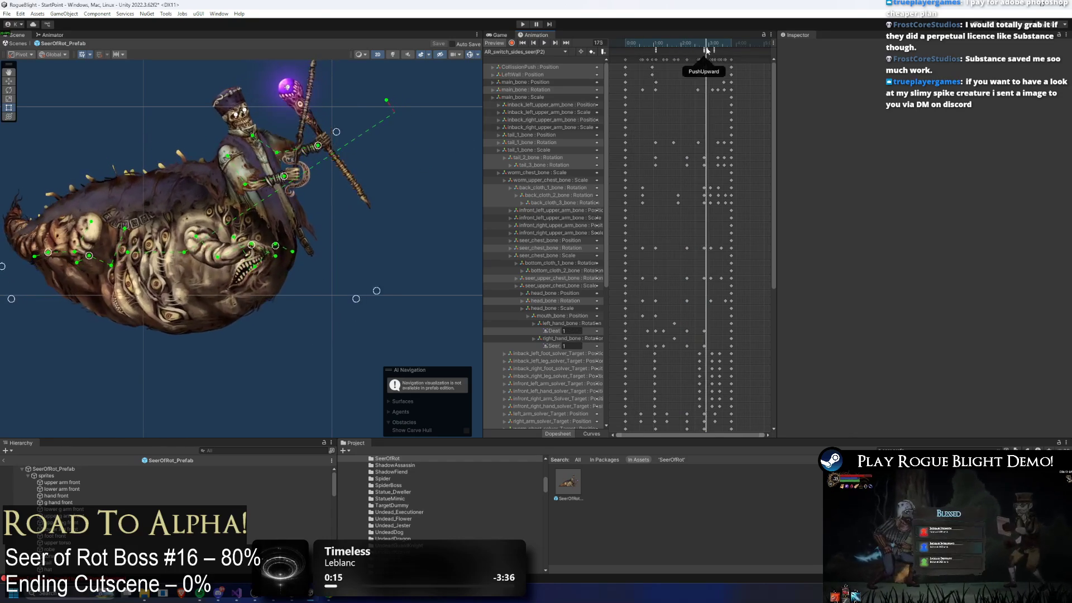
click(519, 53)
click(558, 62)
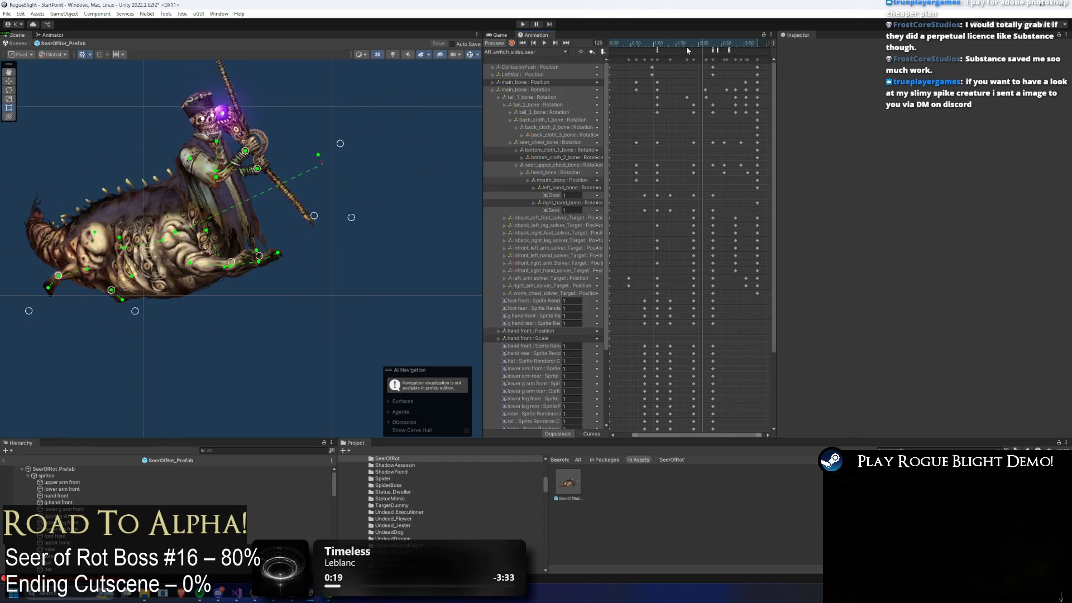
Step: Select the keyframes from the current frame onward and shift them slightly later
scroll(688, 62, up, 2)
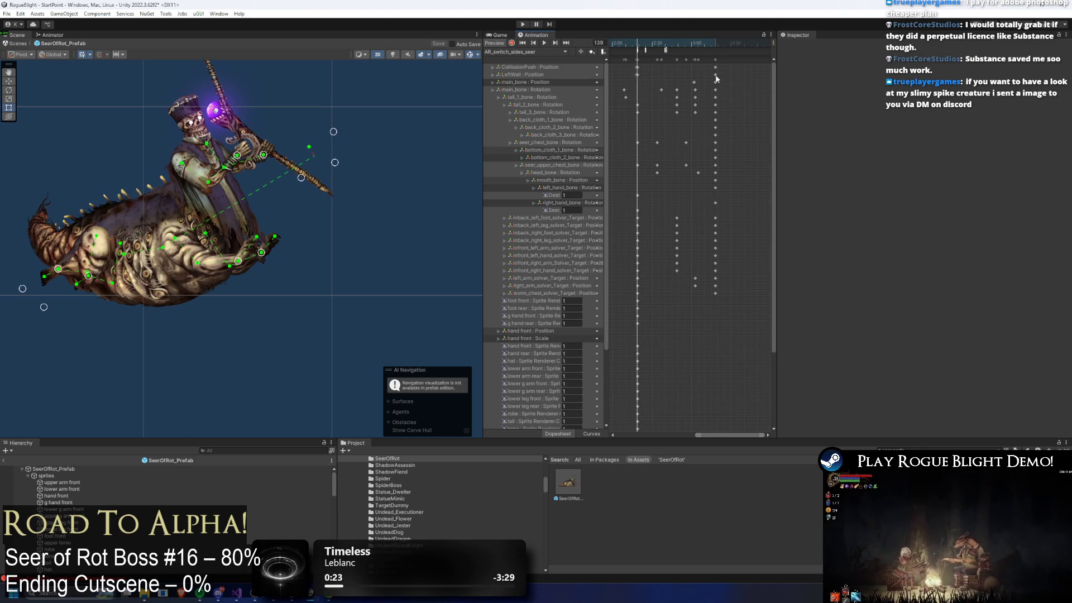
scroll(689, 72, down, 2)
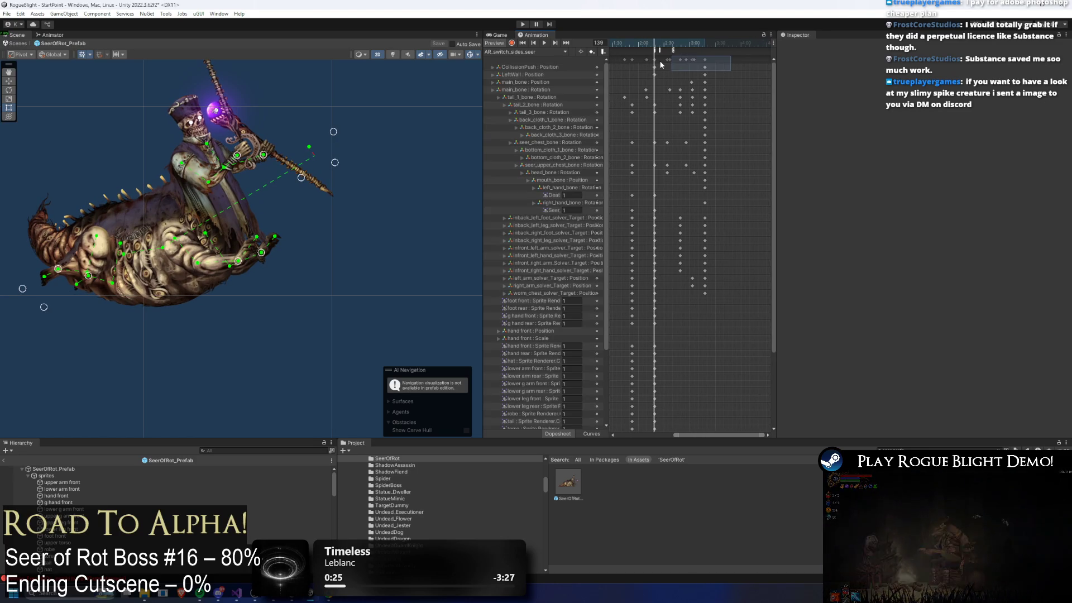
drag(655, 63, 656, 64)
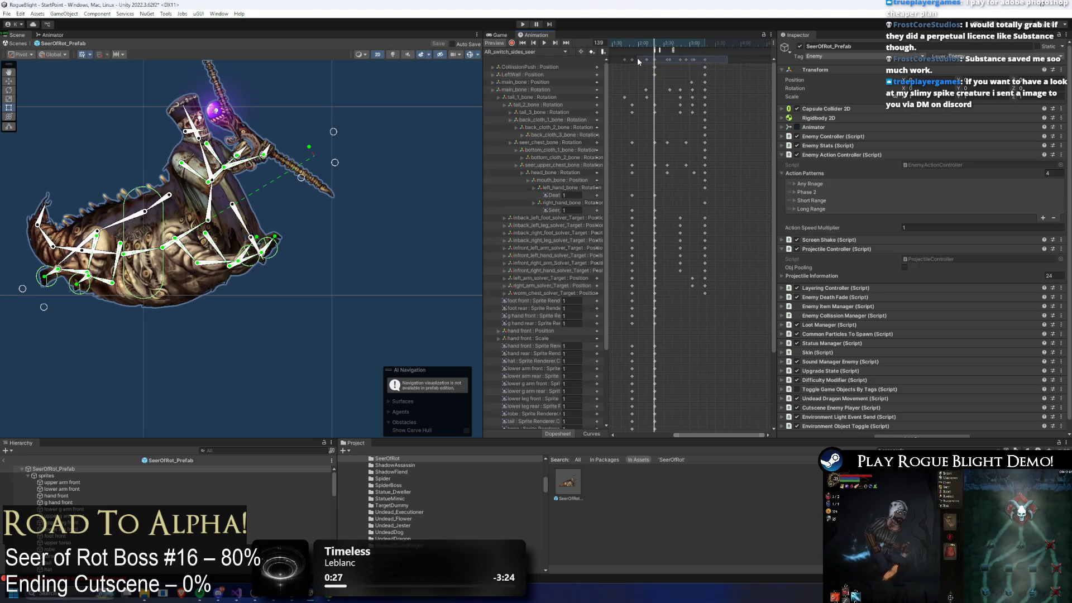
shift+click(634, 59)
mouse_move(716, 65)
mouse_down()
mouse_move(623, 61)
mouse_move(693, 79)
mouse_up()
click(650, 57)
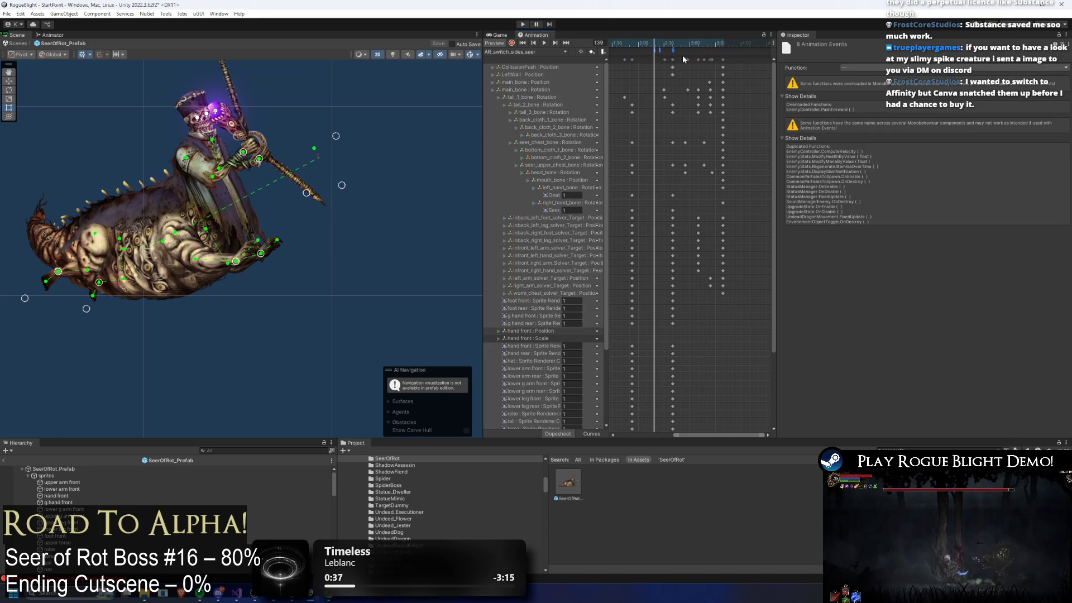
Step: Undo the nudge and drag the later keyframes further right, checking the PushUpward event
key(ctrl+z)
key(ctrl+z)
mouse_move(749, 62)
mouse_down()
mouse_move(642, 59)
mouse_move(687, 61)
mouse_move(665, 57)
mouse_move(643, 75)
mouse_up()
click(662, 51)
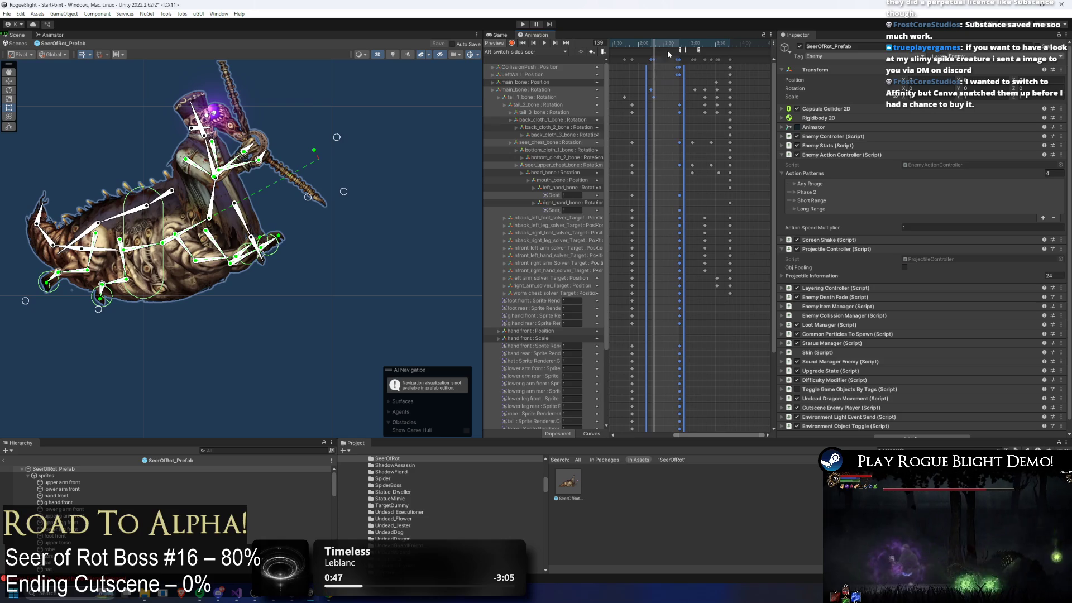
click(634, 42)
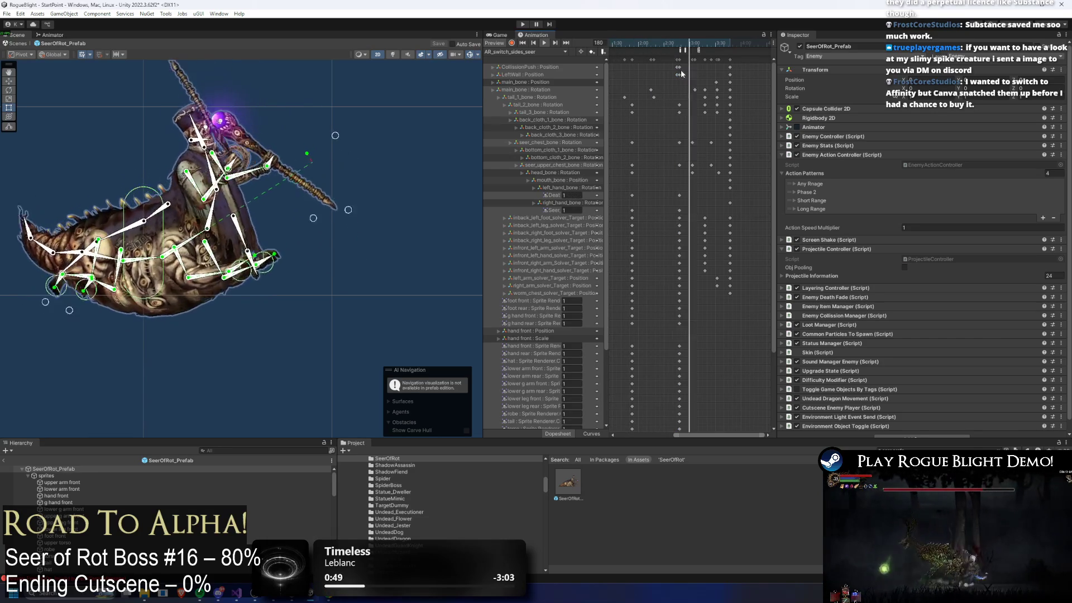
mouse_move(673, 45)
mouse_down()
mouse_move(642, 43)
mouse_move(706, 48)
mouse_move(671, 48)
mouse_up()
scroll(688, 69, up, 5)
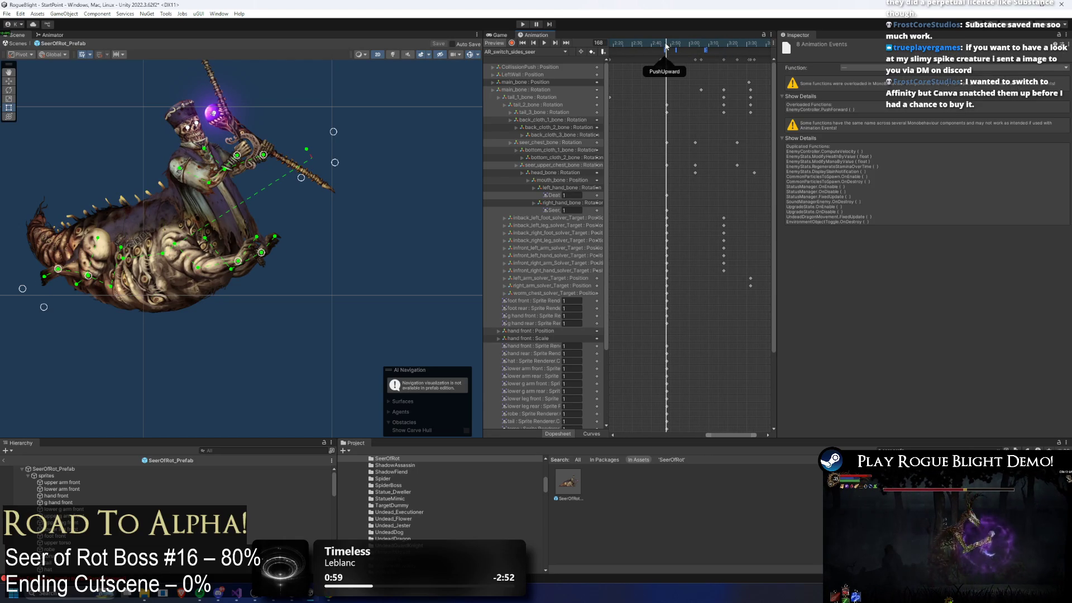
Step: Select all keyframes, shift them about 100 px later, and scrub to frame 177 to check timing
key(ctrl+v)
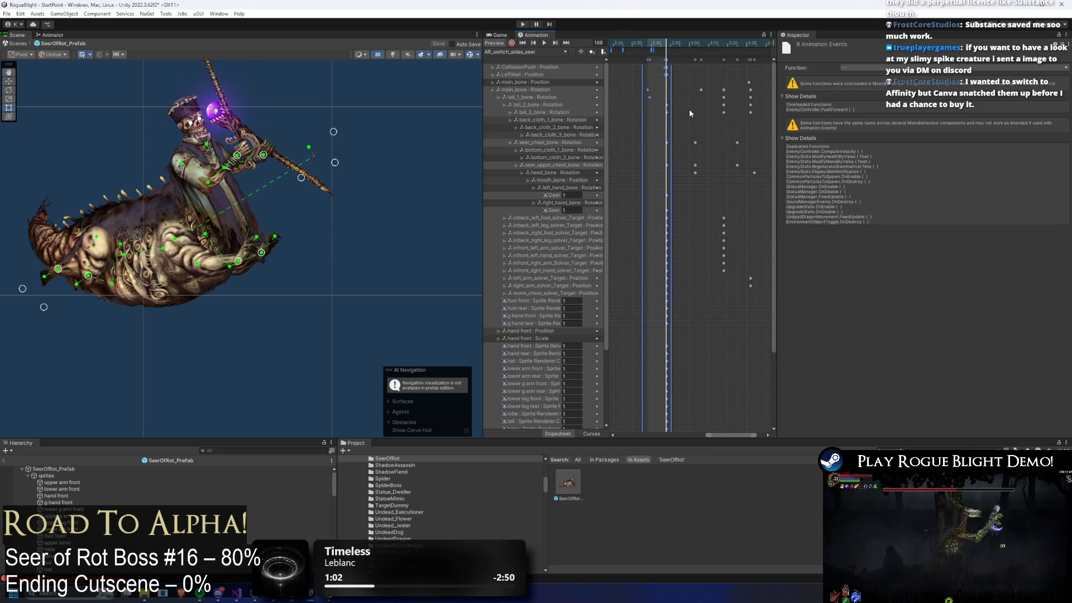
key(ctrl+a)
click(631, 43)
drag(670, 60, 726, 59)
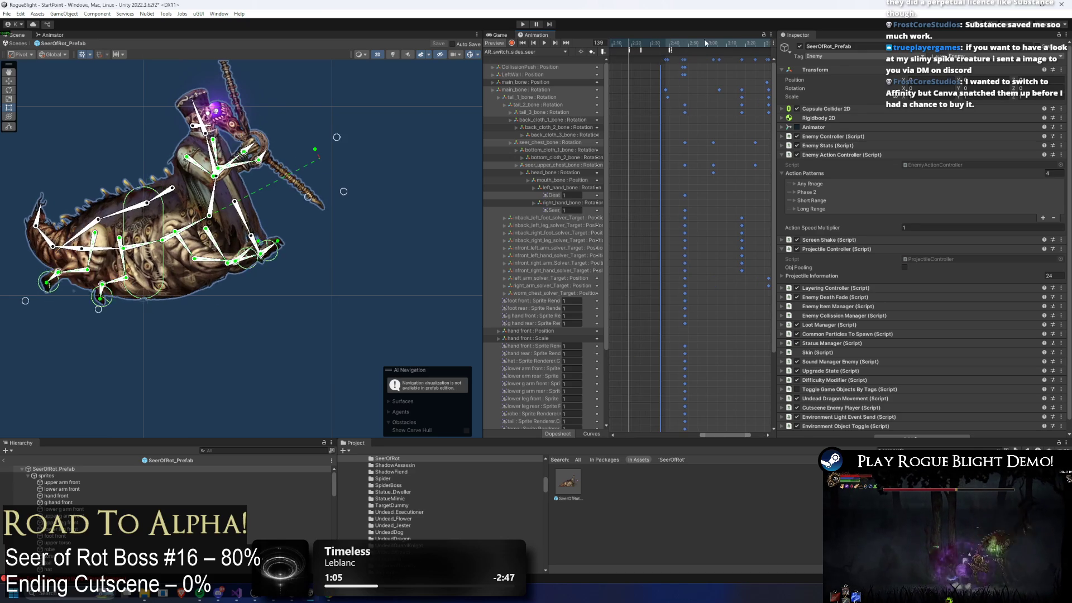
click(687, 60)
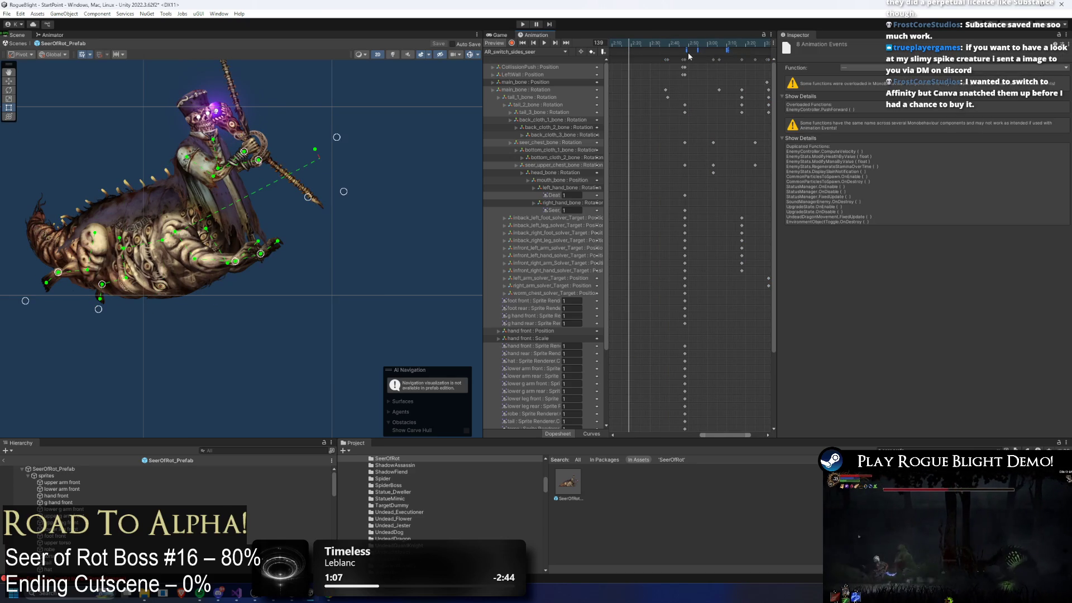
scroll(687, 58, down, 5)
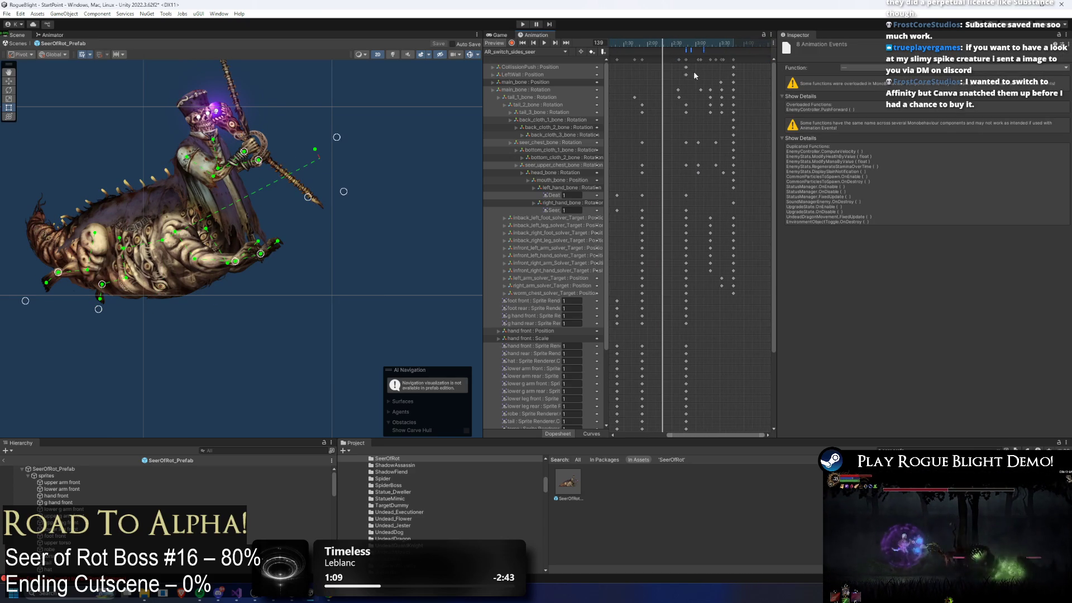
mouse_move(651, 43)
mouse_down()
mouse_move(635, 42)
mouse_move(732, 47)
mouse_move(738, 62)
mouse_move(721, 46)
mouse_move(734, 44)
mouse_up()
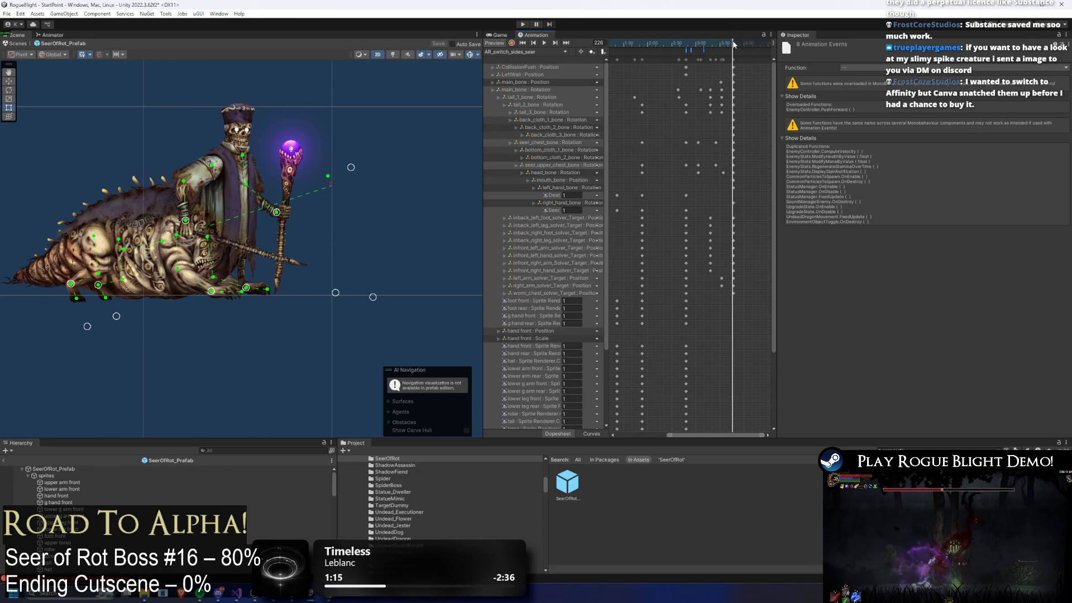
click(662, 65)
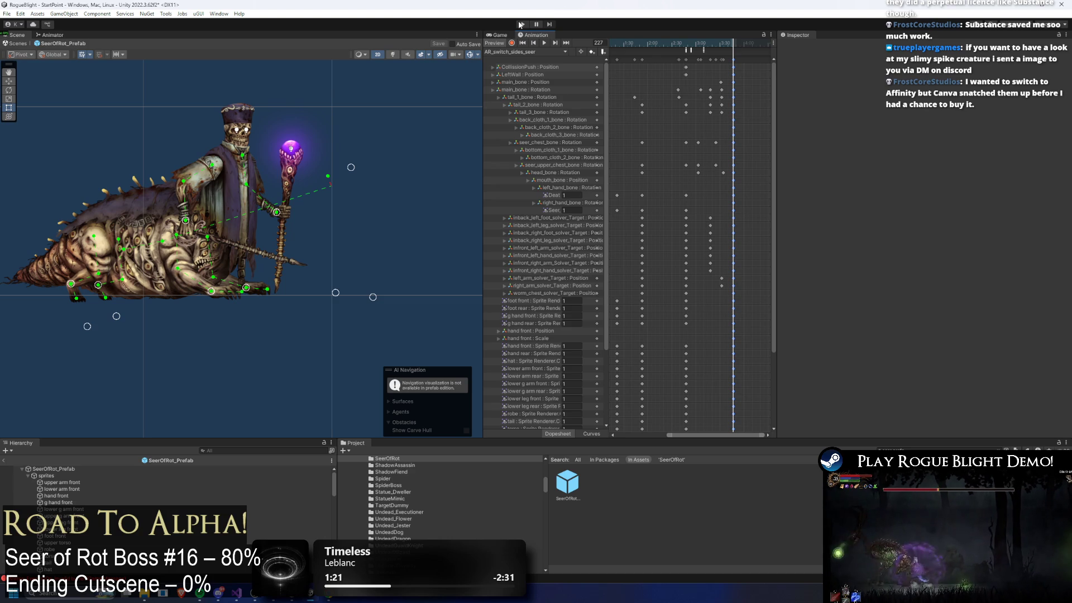
Step: Save the Seer of Rot prefab changes and switch to the browser showing the shared image
key(ctrl+s)
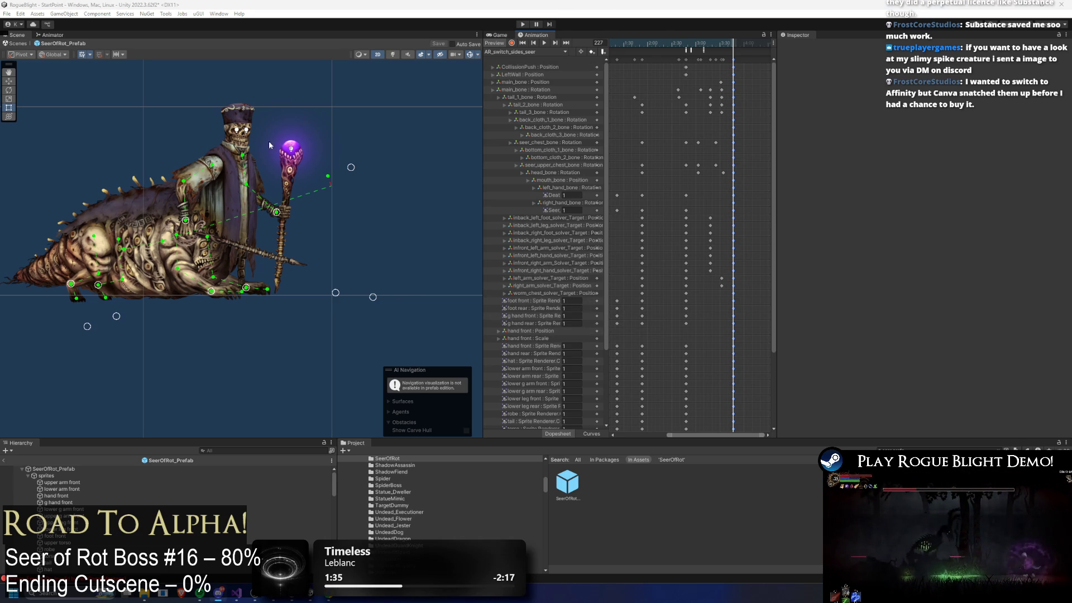
key(alt+Tab)
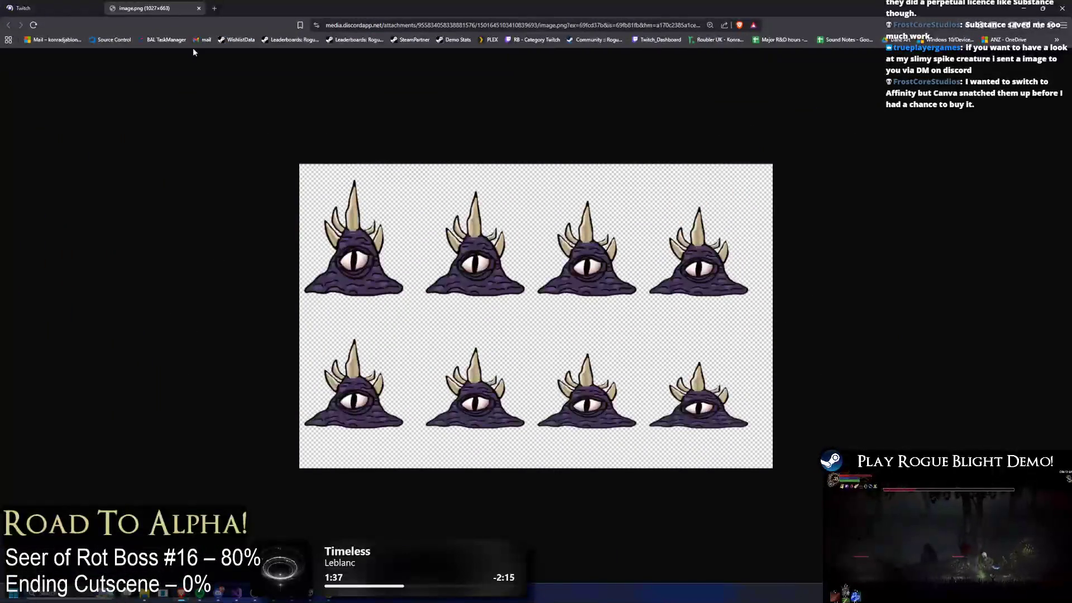
Step: Close the Twitch tab, view the slime sprite image, then return to Unity
middle_click(54, 4)
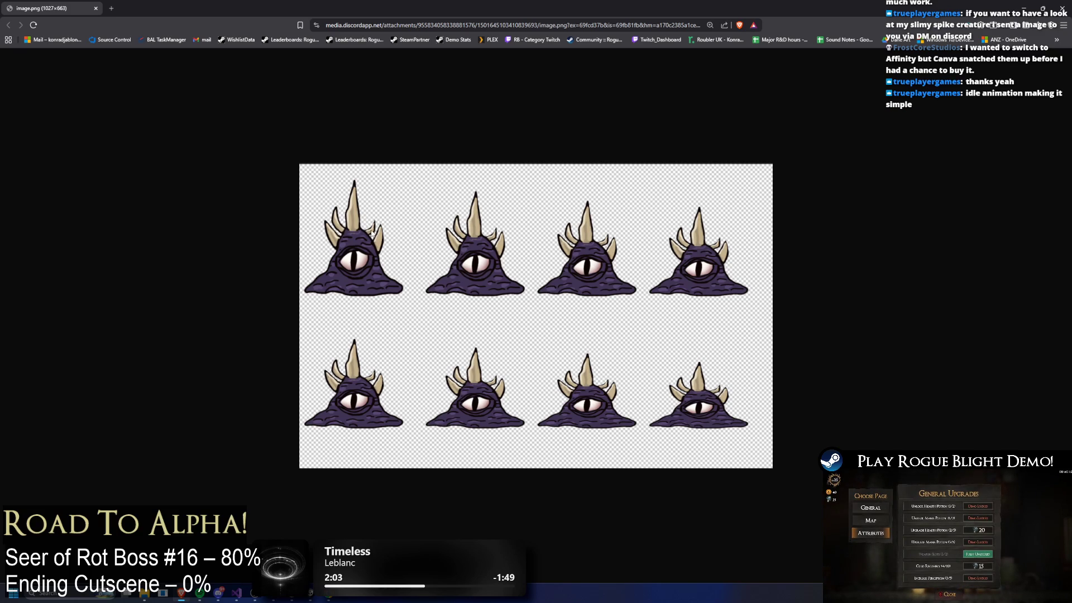
key(ctrl+w)
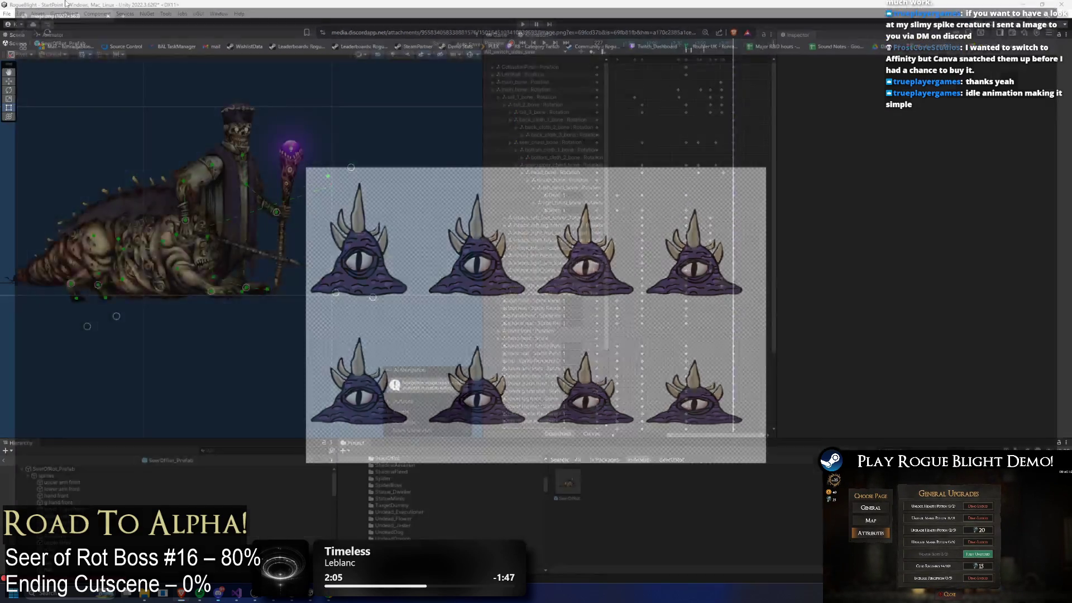
Step: Preview the boss attack clip from frame 151, then enter Play Mode past the Prefab Mode warning
mouse_move(652, 41)
mouse_down()
mouse_move(700, 50)
mouse_move(675, 56)
mouse_up()
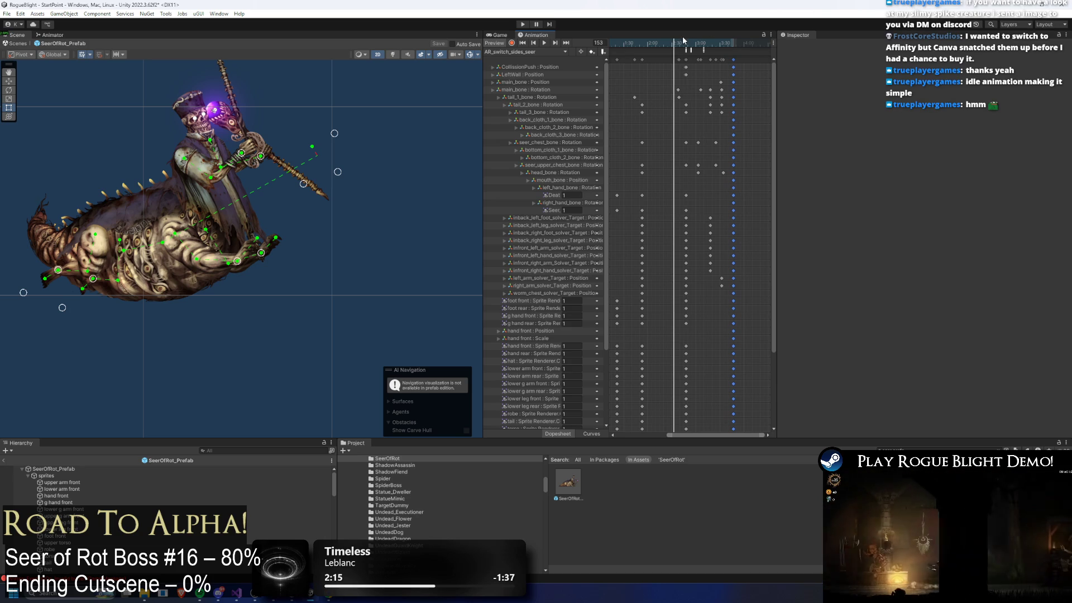
key(space)
key(space)
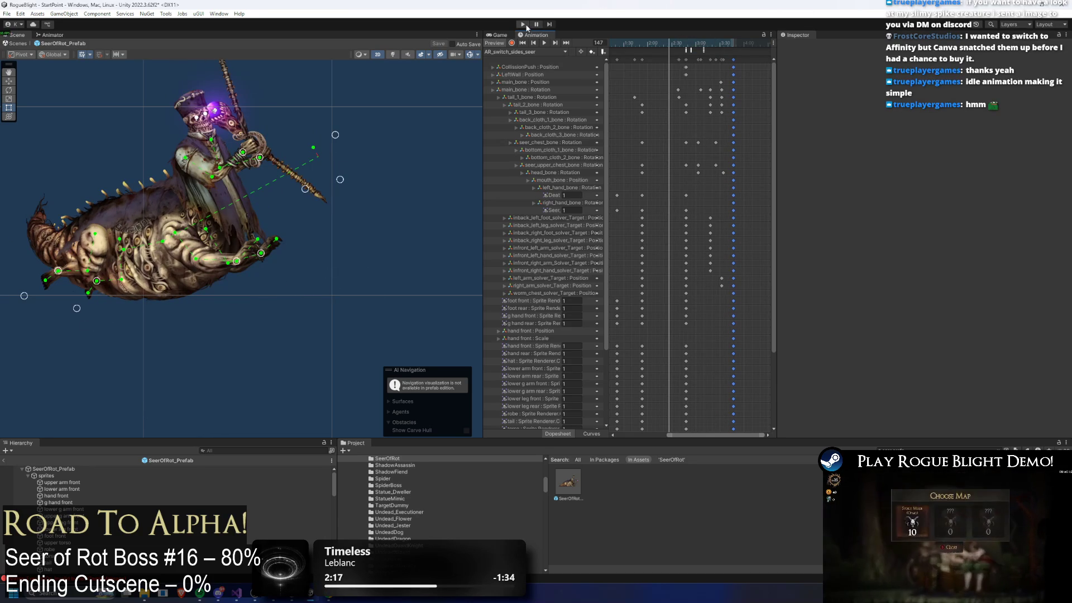
click(523, 24)
click(594, 326)
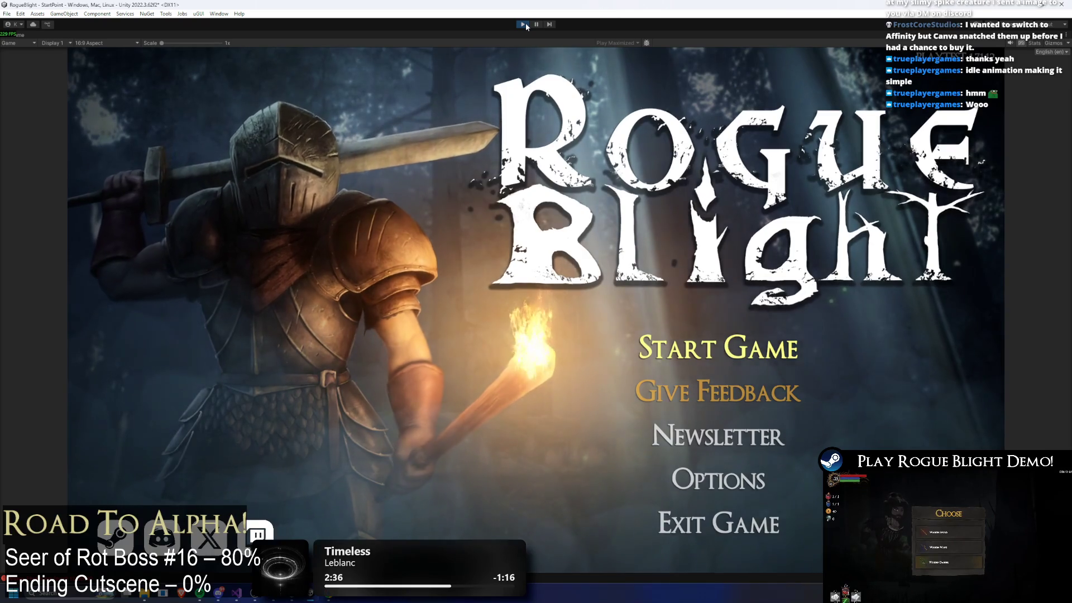
Step: Advance from the Rogue Blight main menu to the save-slot selection
key(Return)
key(Return)
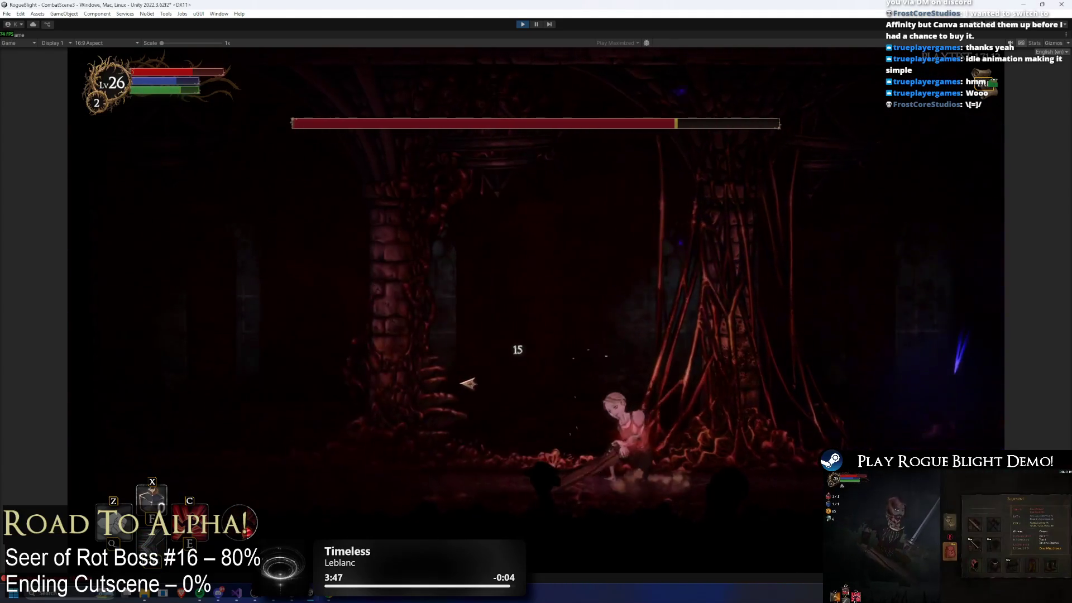
Step: Approach the Seer of Rot, slash it, then dash and jump to dodge its laser
key(d)
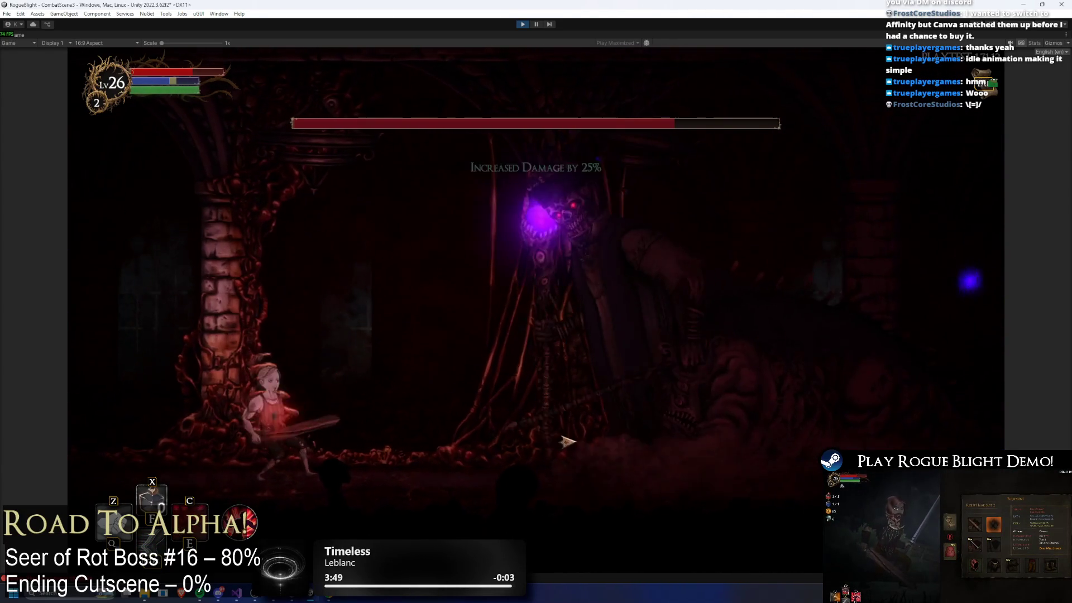
click(659, 408)
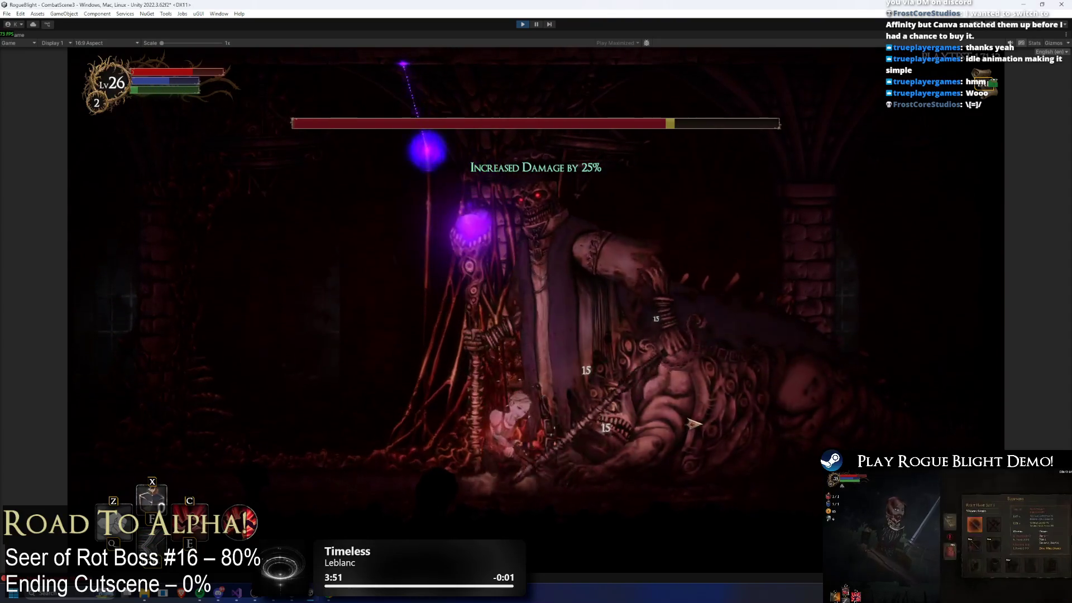
click(698, 423)
key(shift)
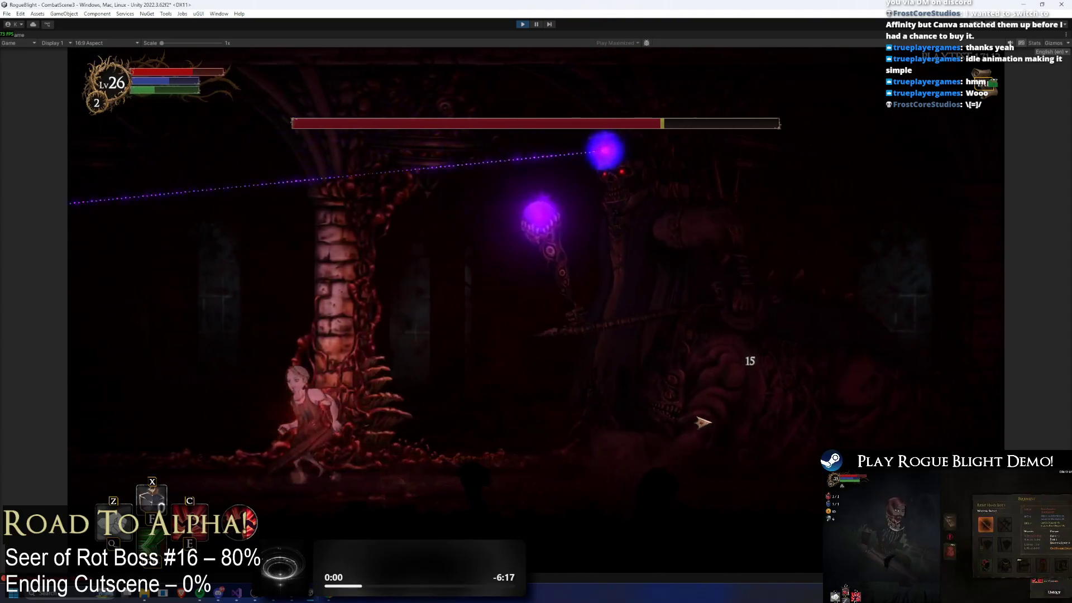
key(a)
key(space)
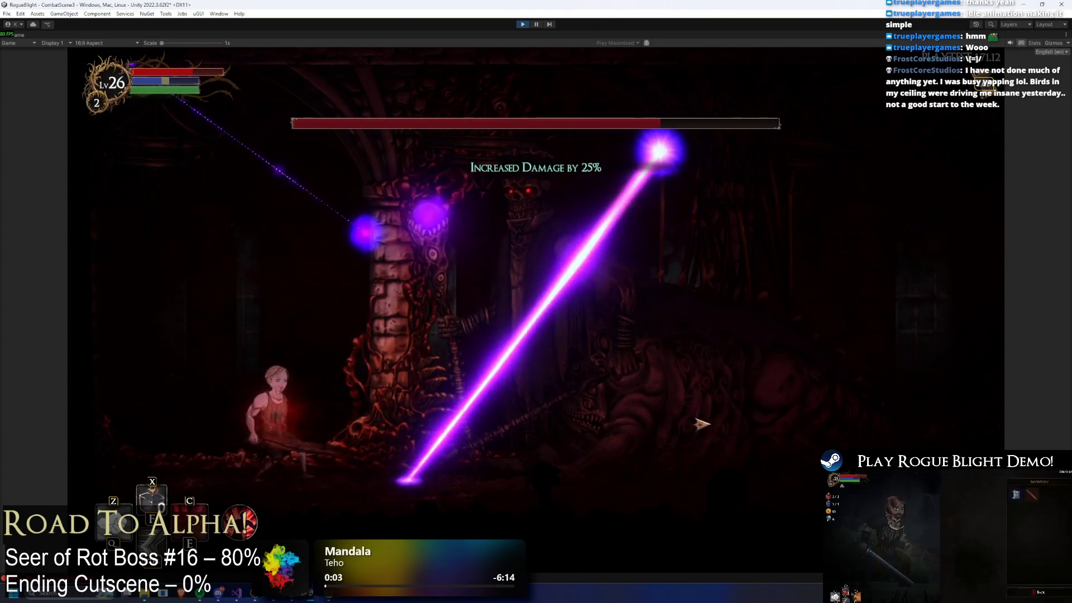
key(d)
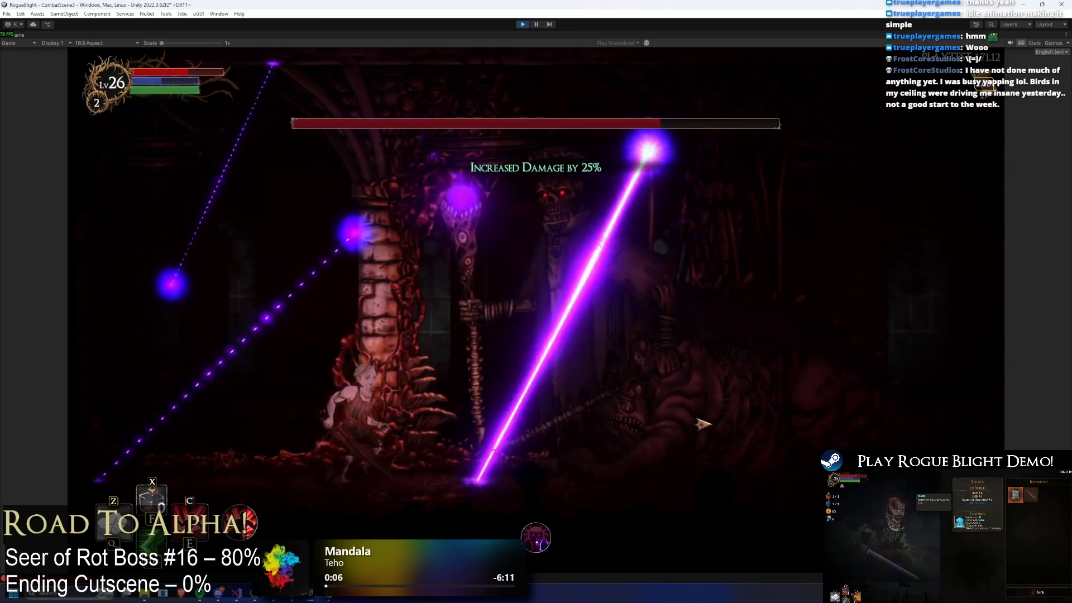
click(704, 425)
key(a)
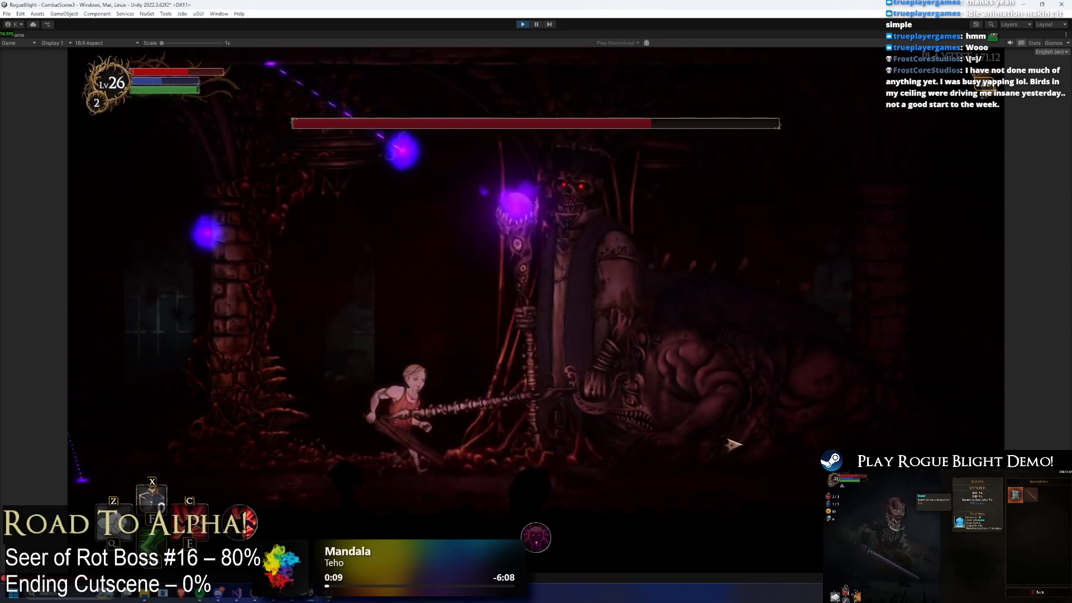
Step: Trade sword slashes and jump attacks with the boss, running right to escape its beams
key(d)
click(810, 430)
key(d)
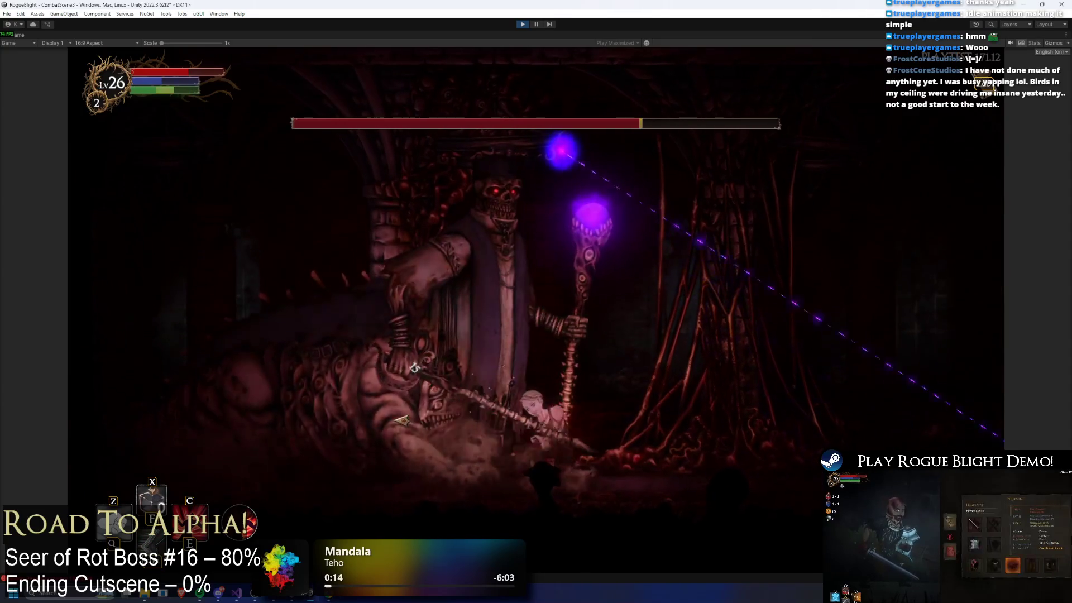
click(447, 416)
key(space)
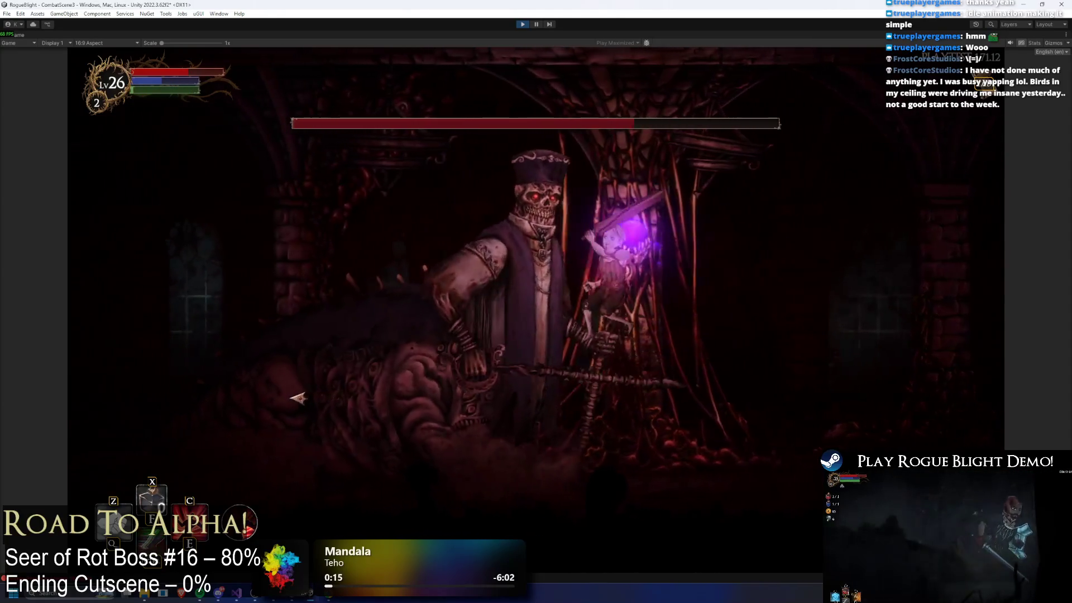
click(339, 399)
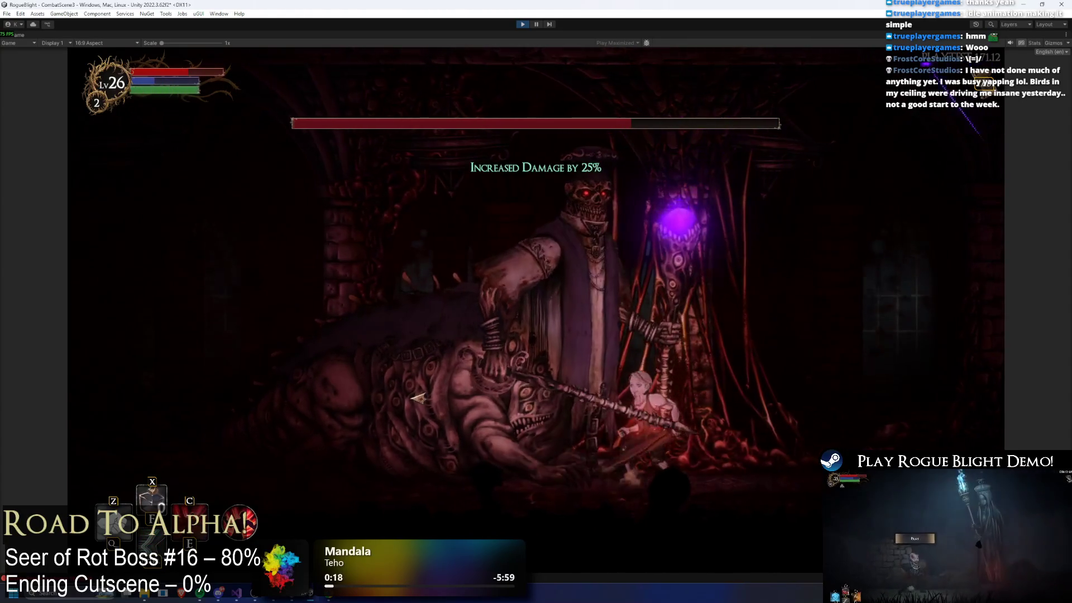
click(416, 398)
key(d)
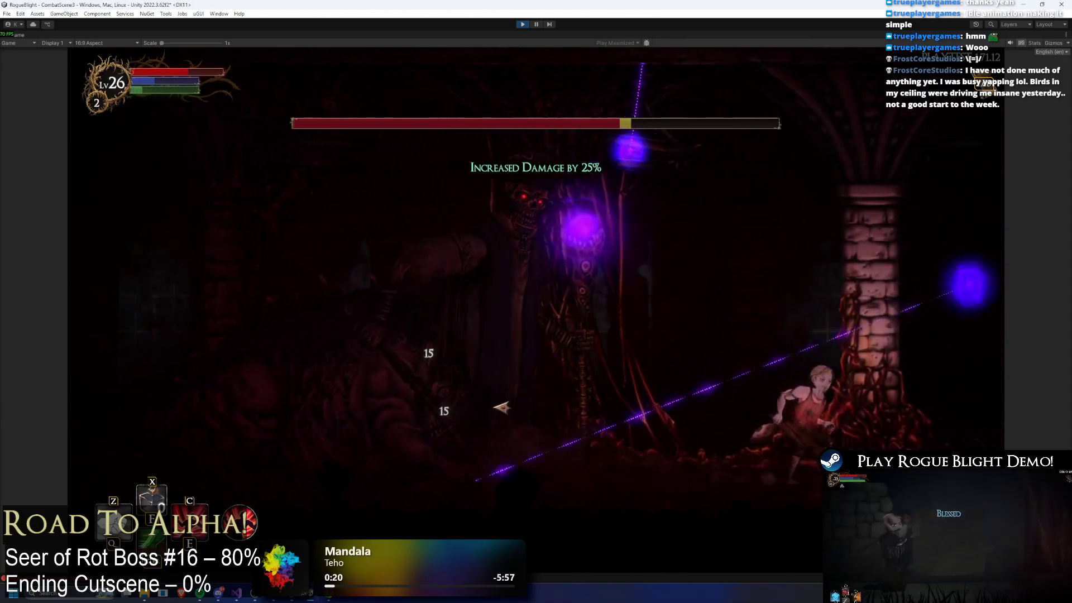
key(a)
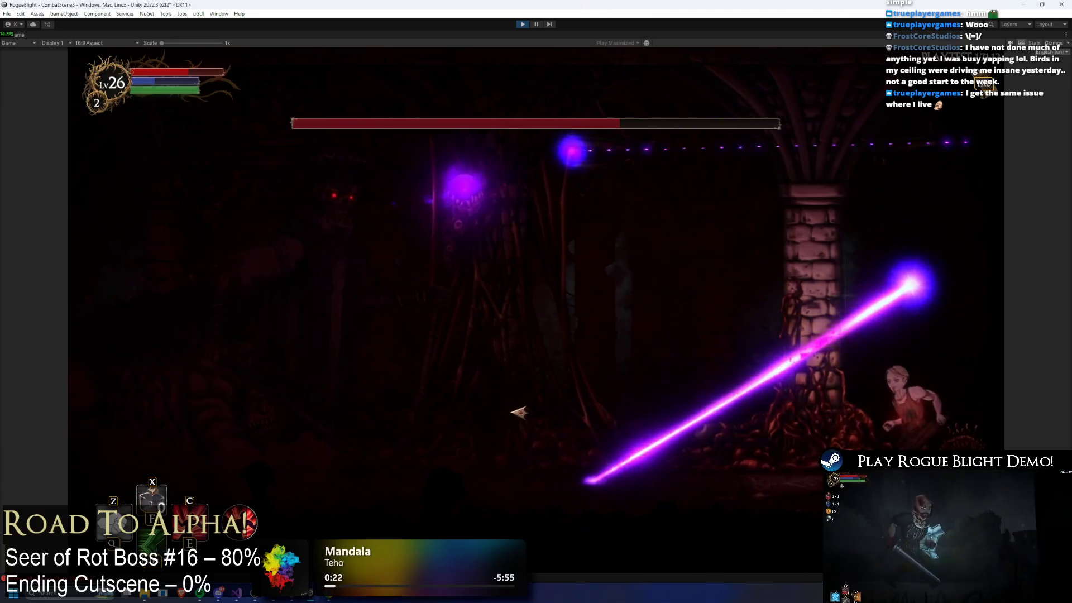
click(490, 415)
key(d)
key(Tab)
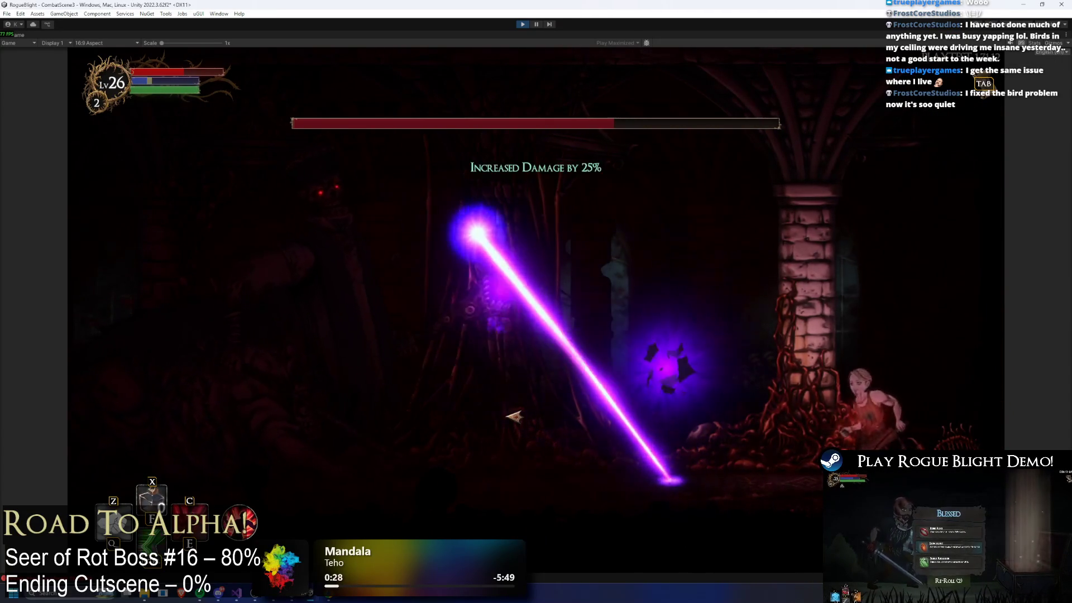
Step: Lunge and slash at the boss, activate the damage boost with F, and retreat from lasers
click(488, 415)
key(a)
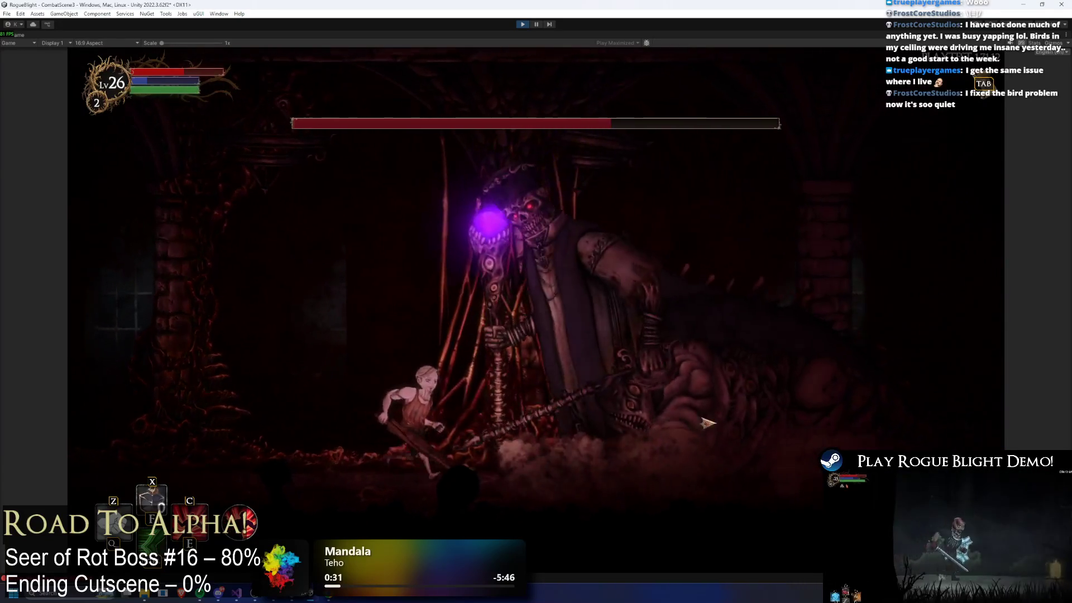
click(763, 396)
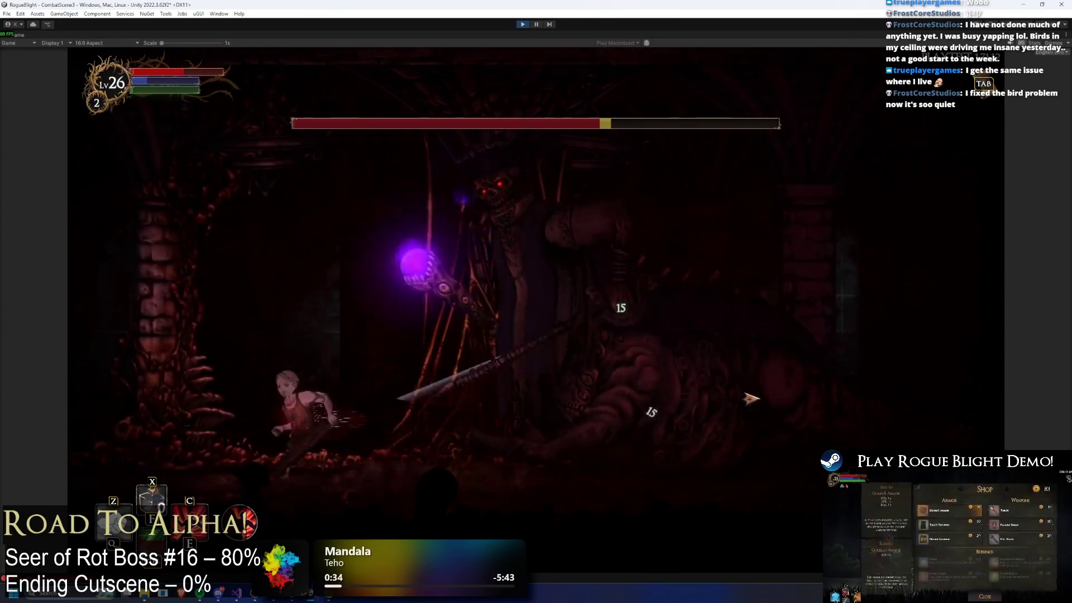
click(670, 401)
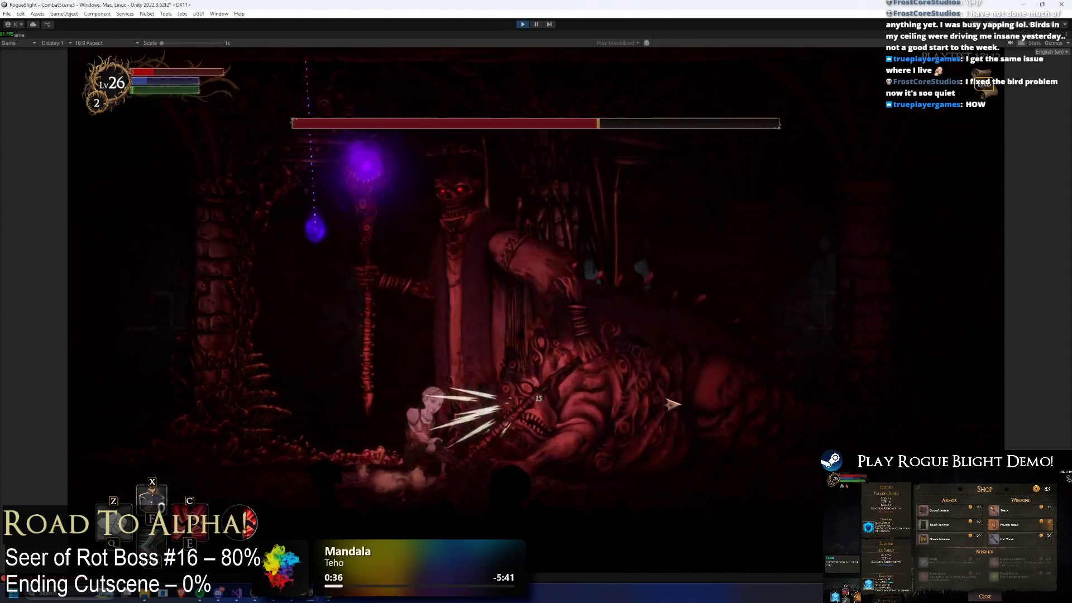
key(f)
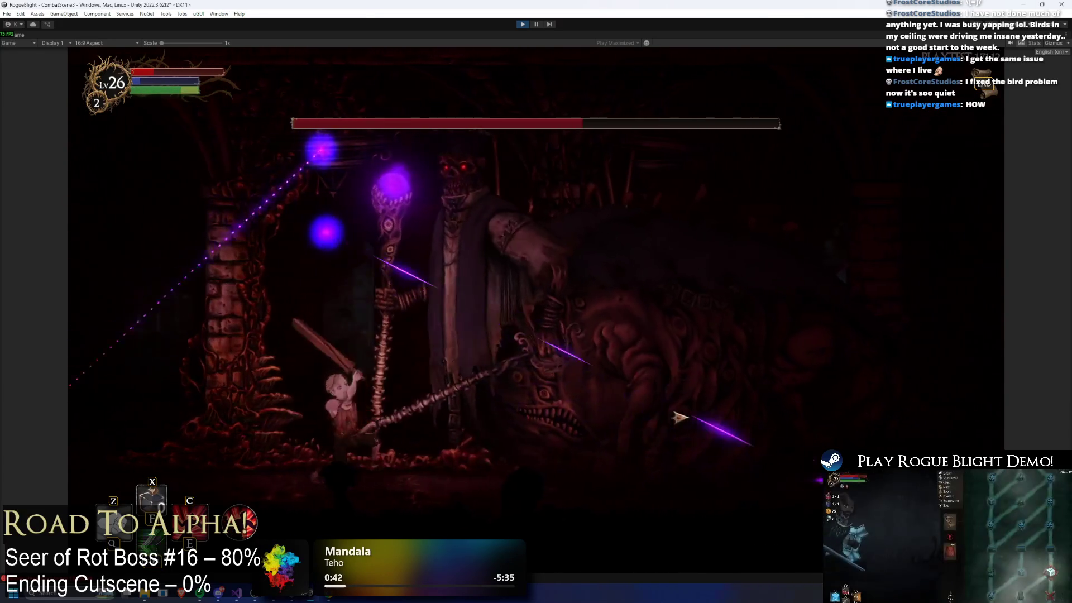
click(677, 417)
key(a)
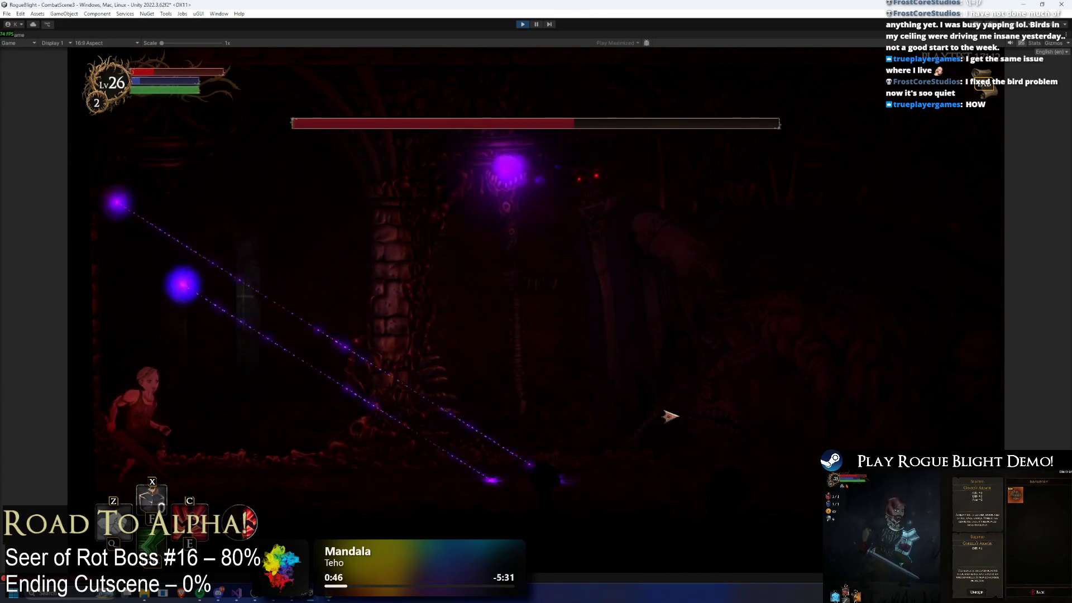
Step: Keep slashing the boss while dodging its sweeping lasers, wearing its health down
key(d)
click(688, 426)
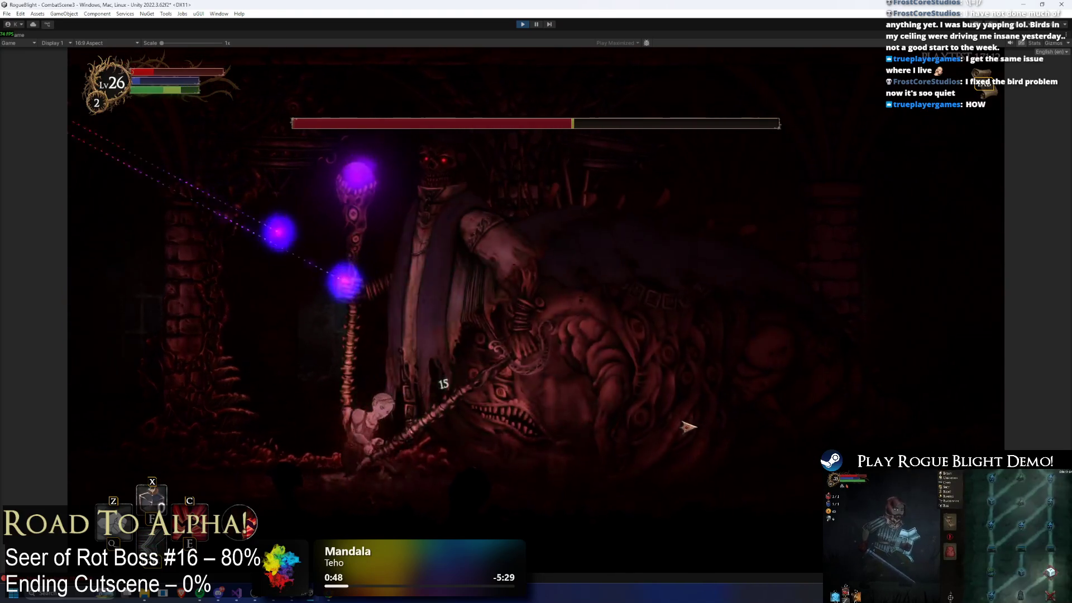
click(688, 426)
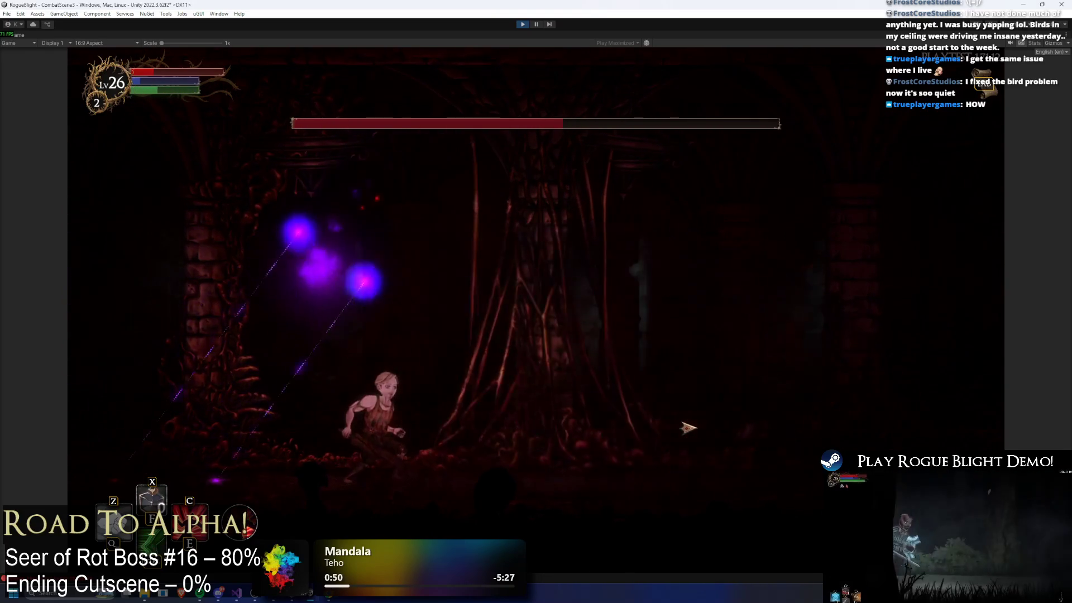
key(d)
key(a)
click(490, 425)
key(d)
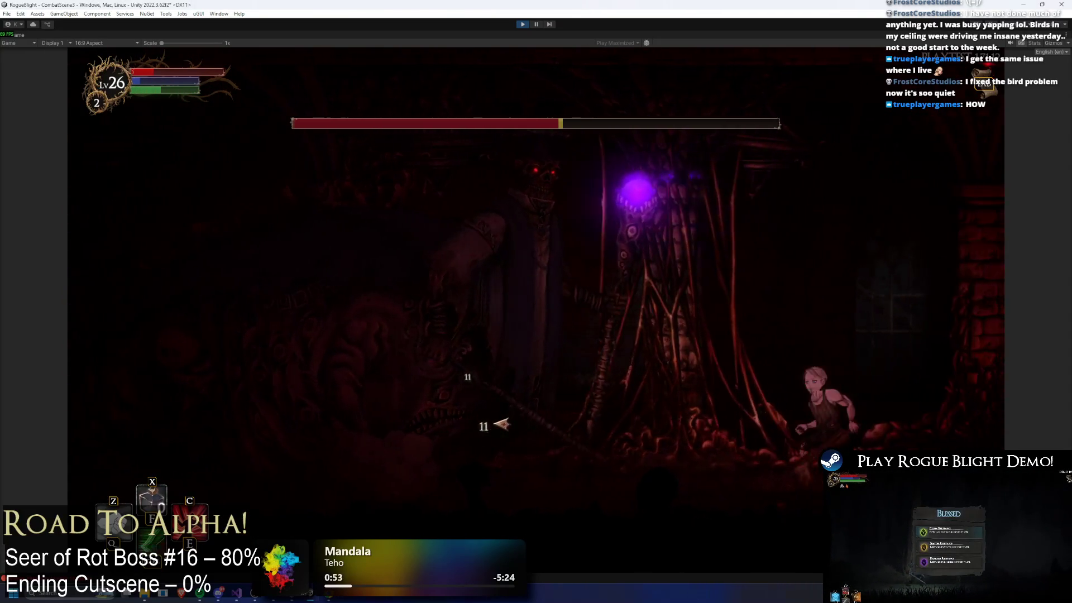
key(a)
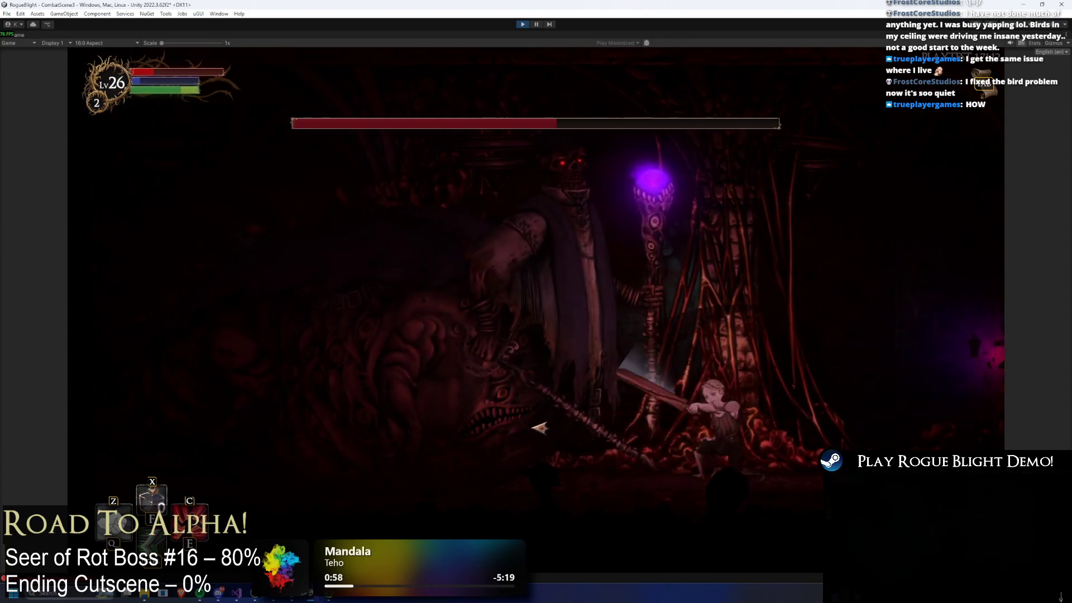
click(535, 426)
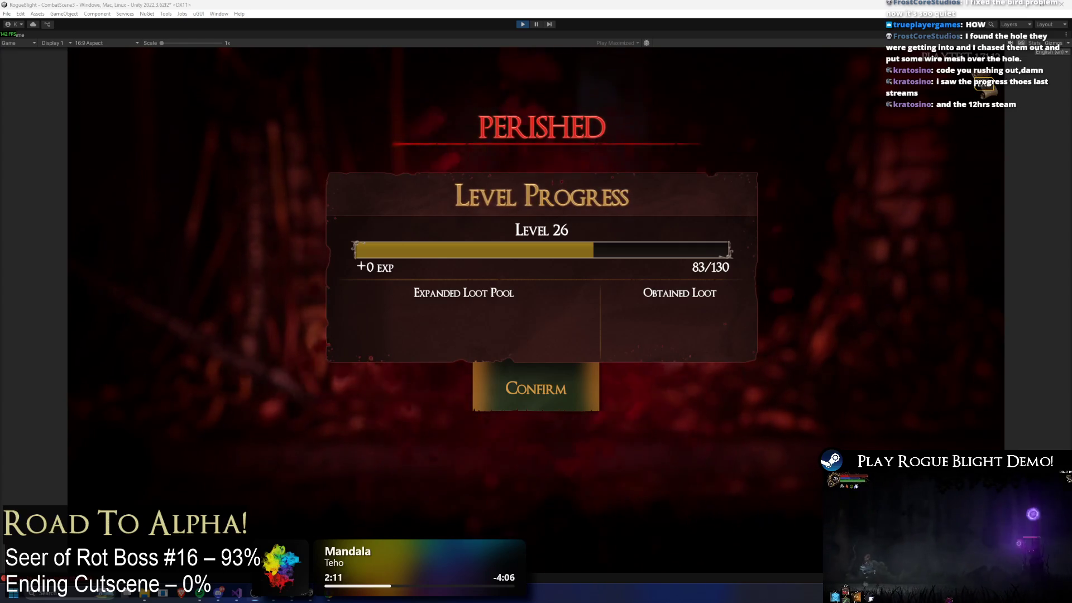
Step: Confirm the Level Progress results and walk past the blacksmith to the map keeper
key(super+n)
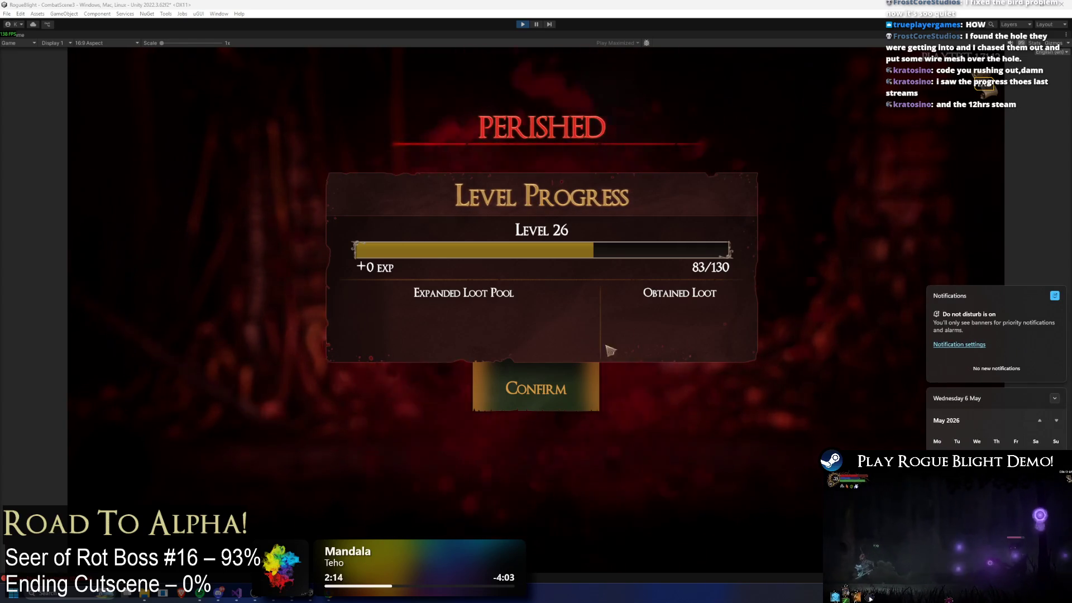
click(555, 394)
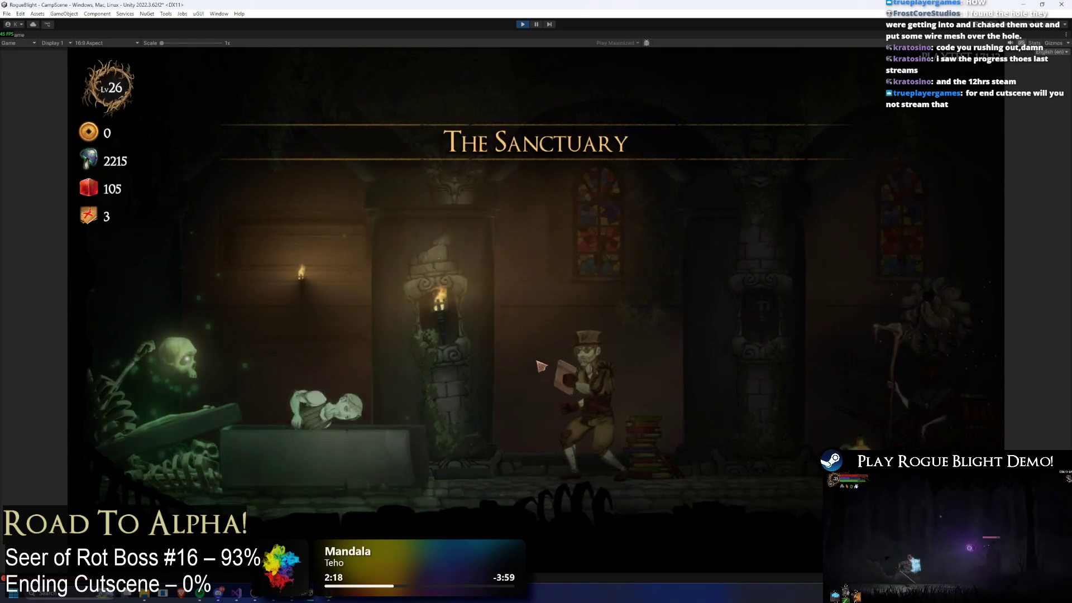
key(d)
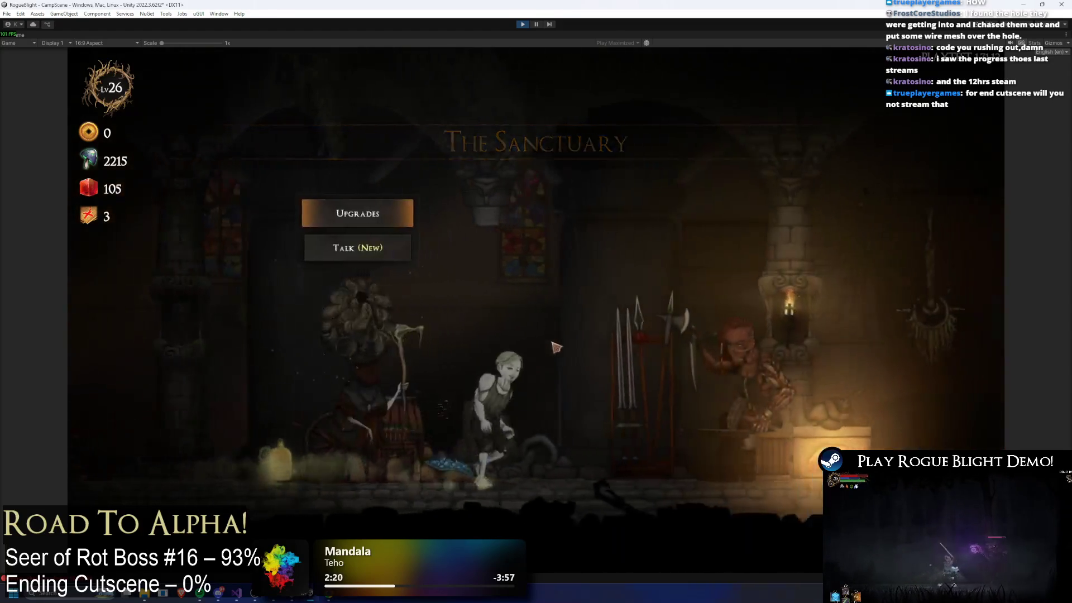
key(d)
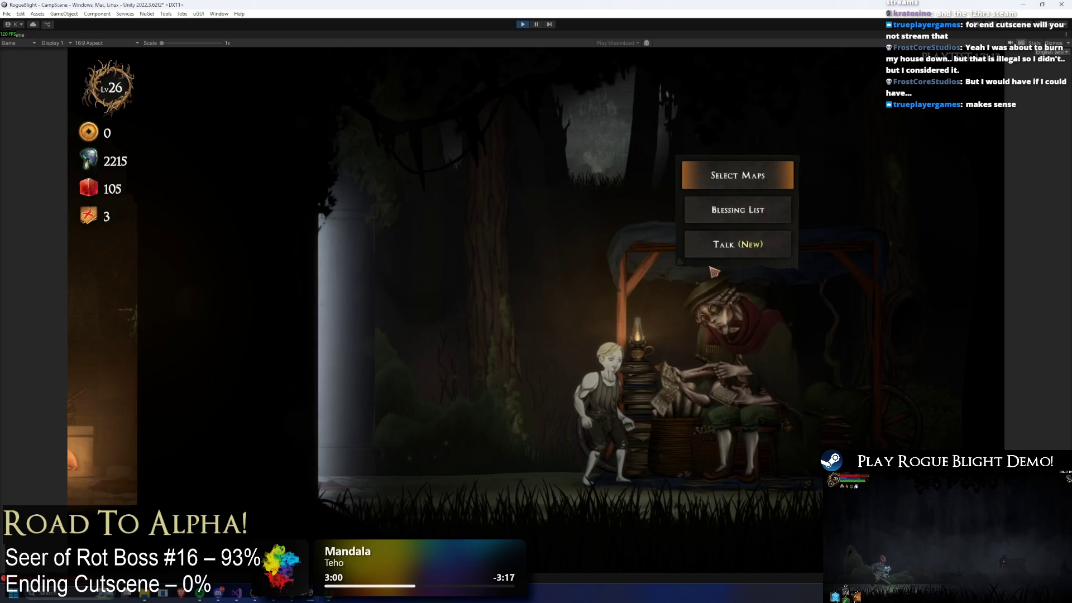
Step: Start a Story Mode map run with the Wooden Sword, then stop Play mode
click(723, 170)
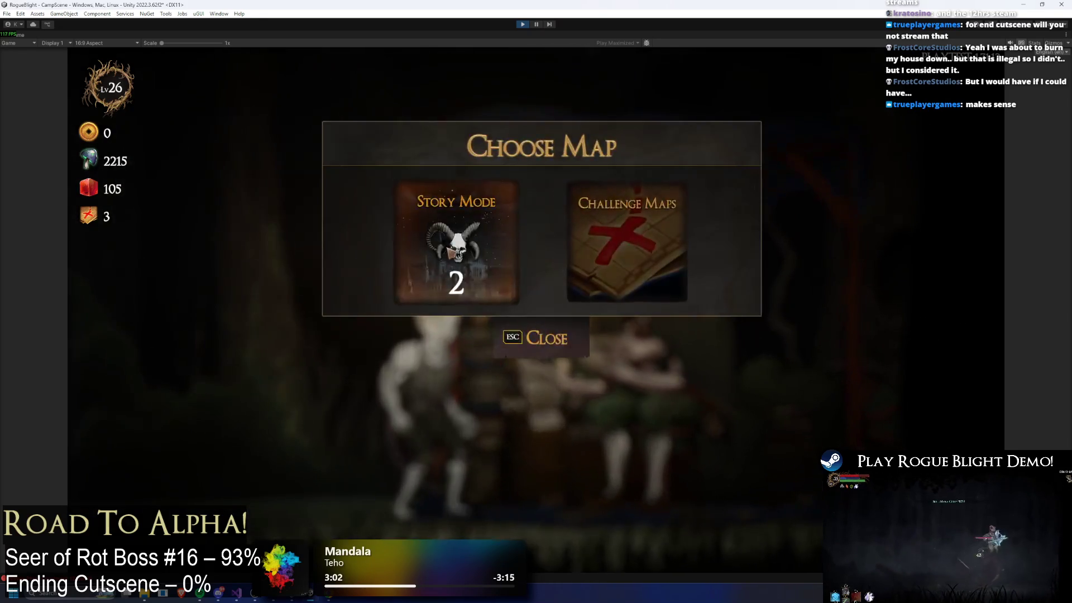
key(Return)
click(617, 301)
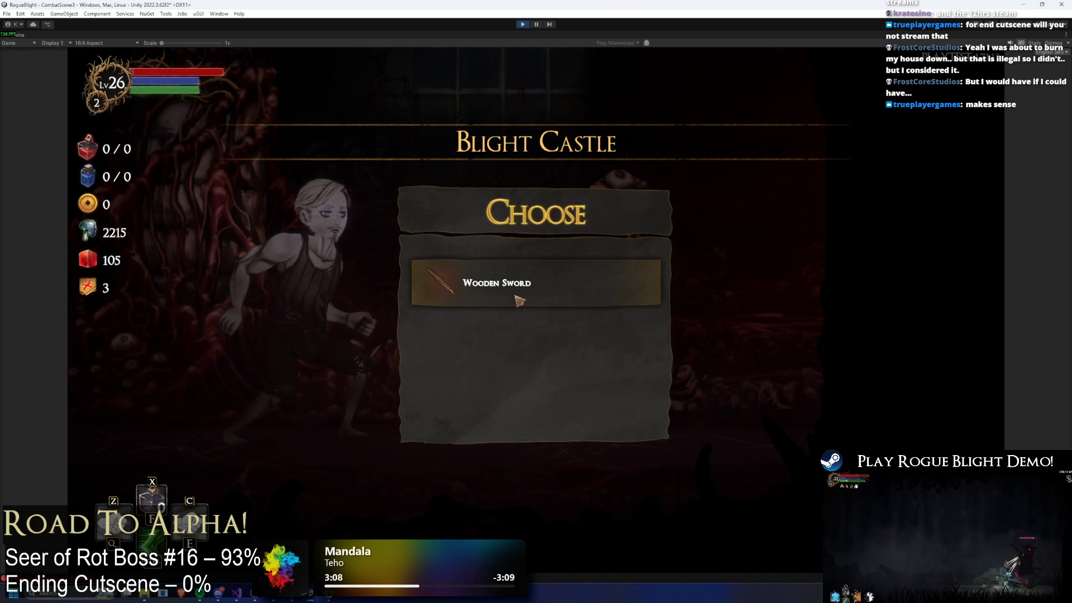
click(519, 302)
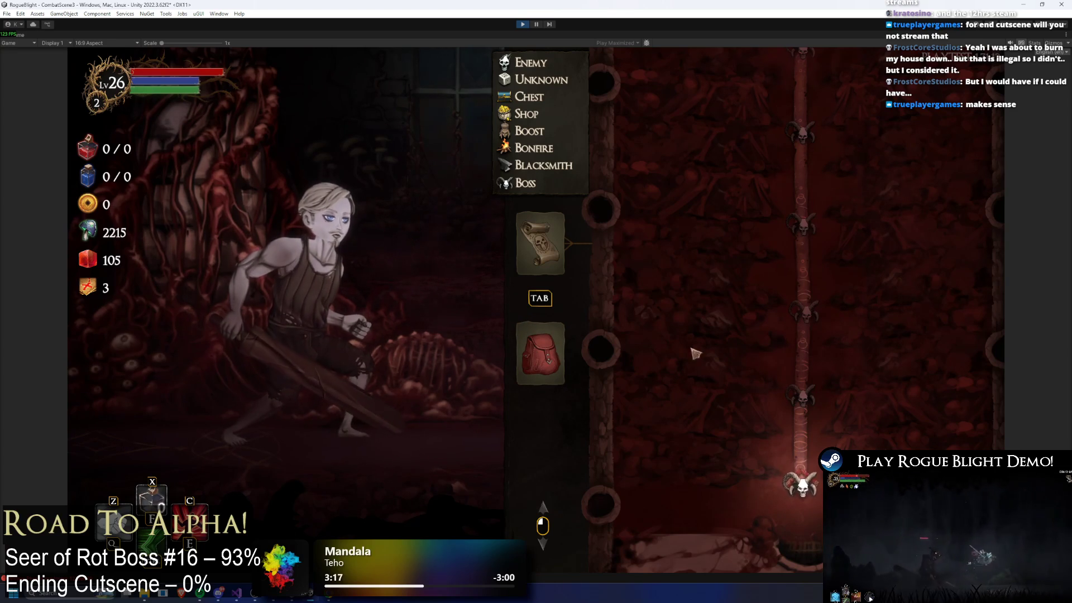
click(522, 26)
Step: Launch Google Chrome and go to the studio's X page from the address suggestions
key(super)
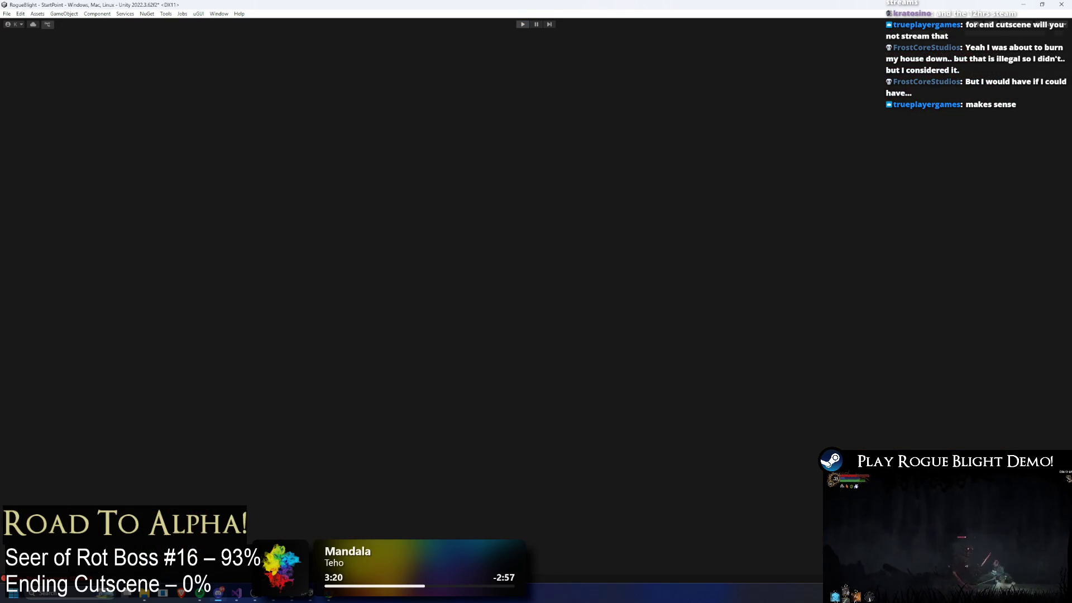
text(chrome)
key(Return)
text(twu)
key(BackSpace)
text(it)
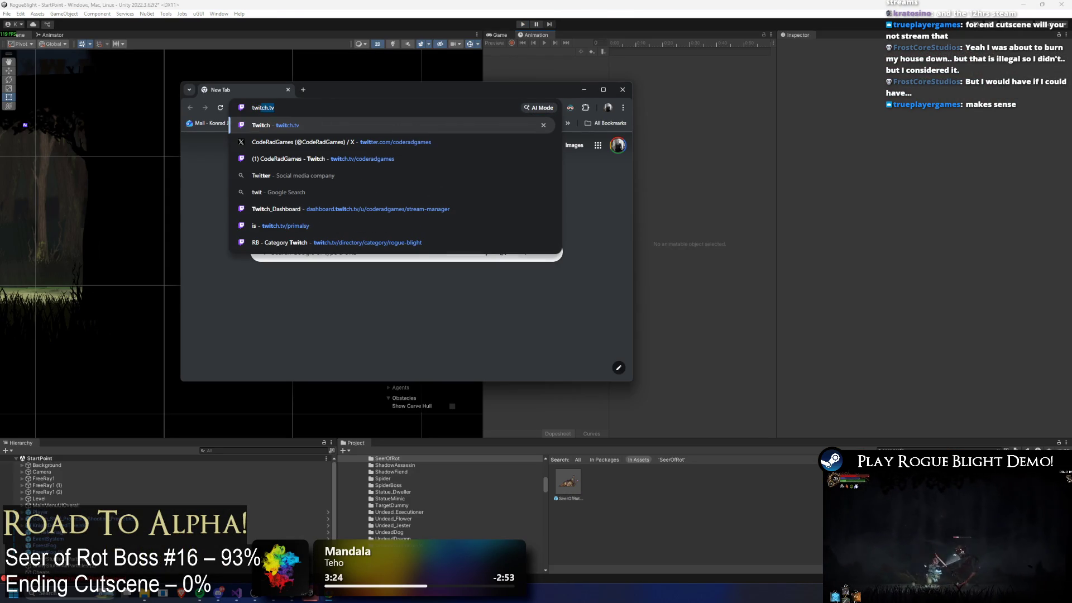
key(Down)
key(Return)
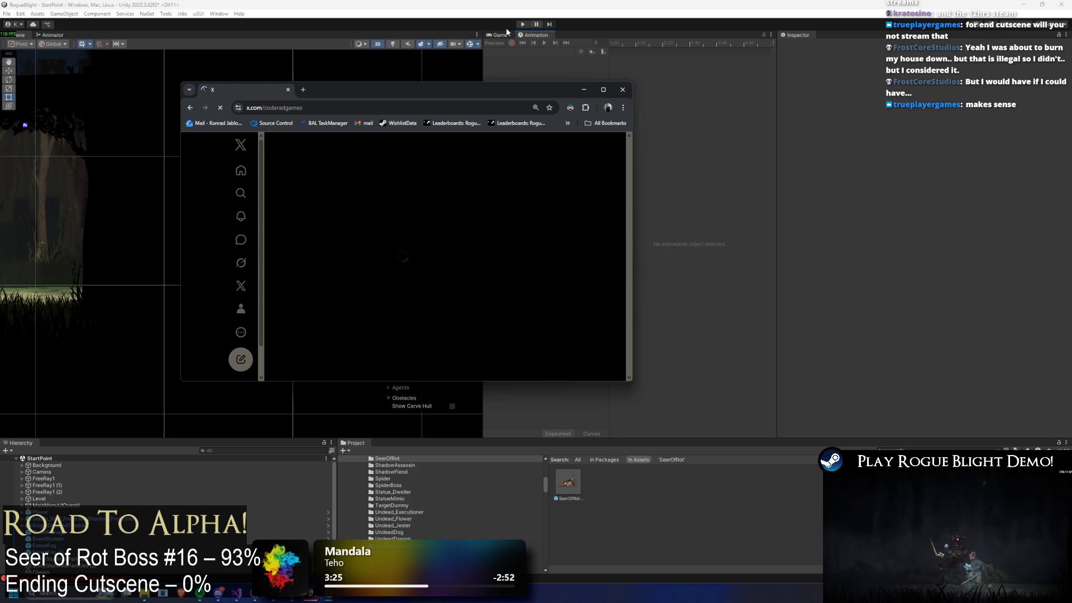
Step: Open the studio's Twitch channel in a second tab and maximize the Chrome window
click(306, 88)
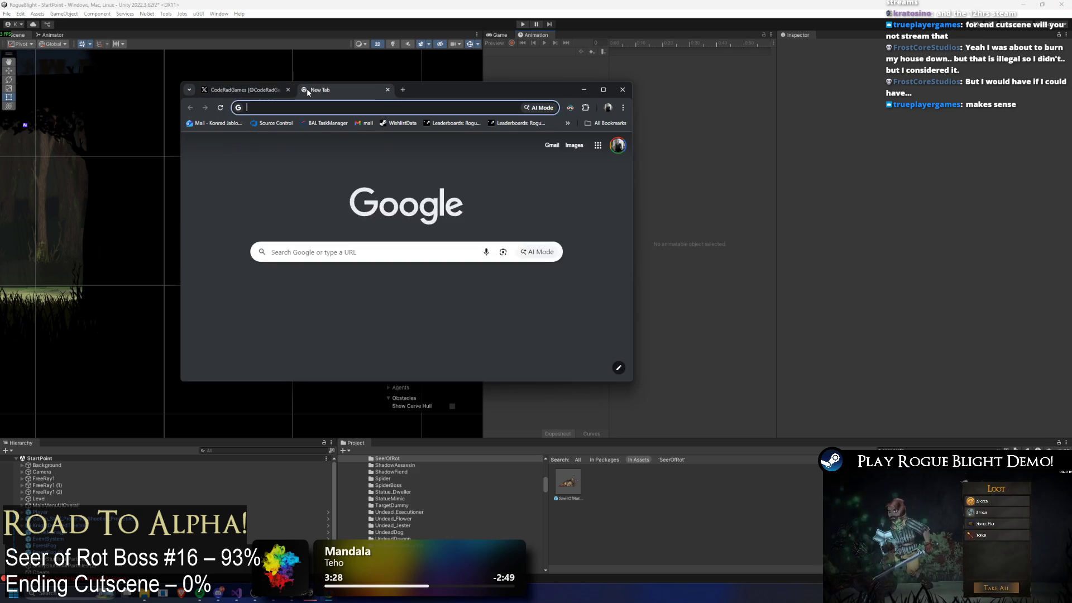
text(twit)
key(Return)
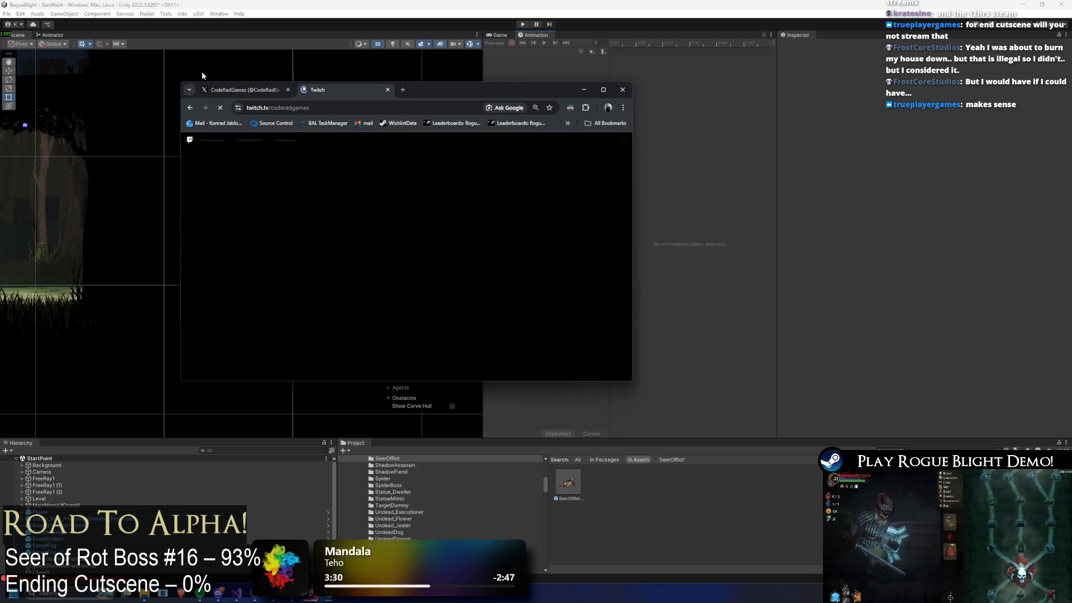
double_click(463, 89)
click(89, 25)
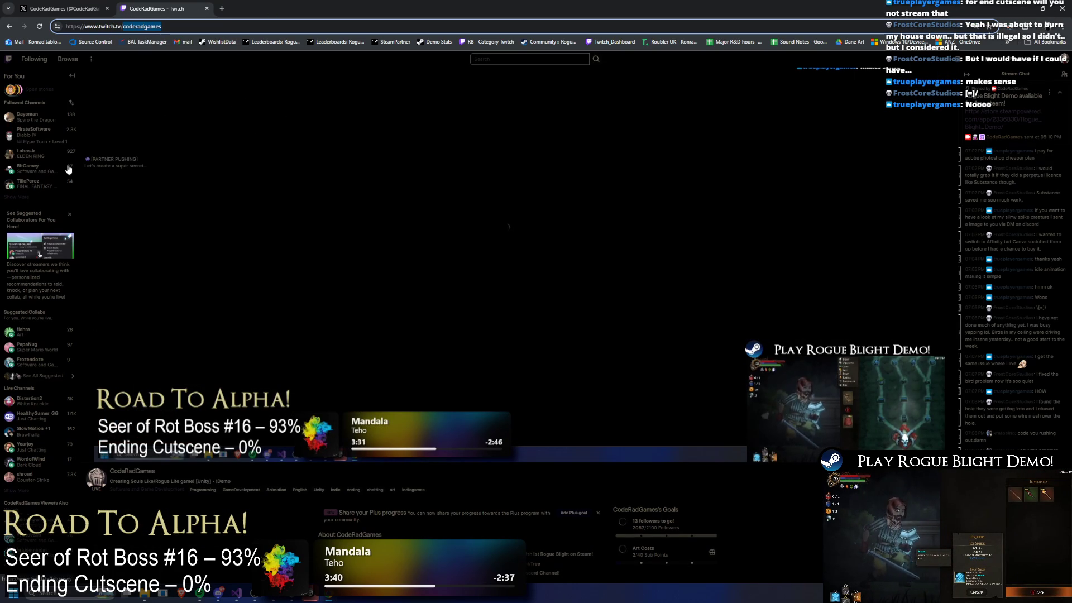
Step: Expand the Followed Channels sidebar list several times with Show More
click(16, 197)
scroll(34, 269, down, 1)
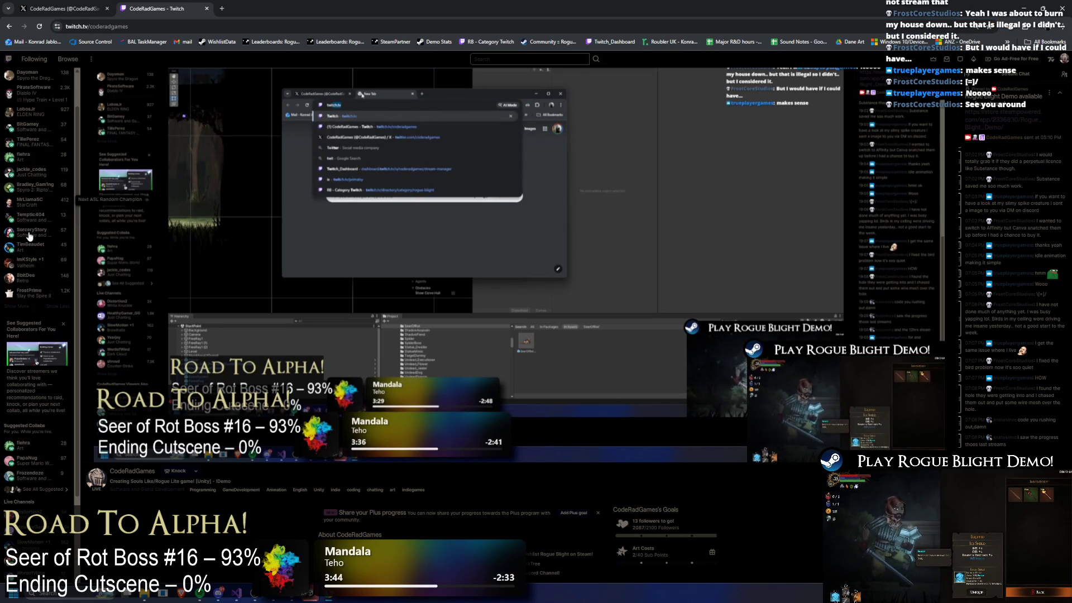
click(19, 306)
scroll(19, 324, down, 2)
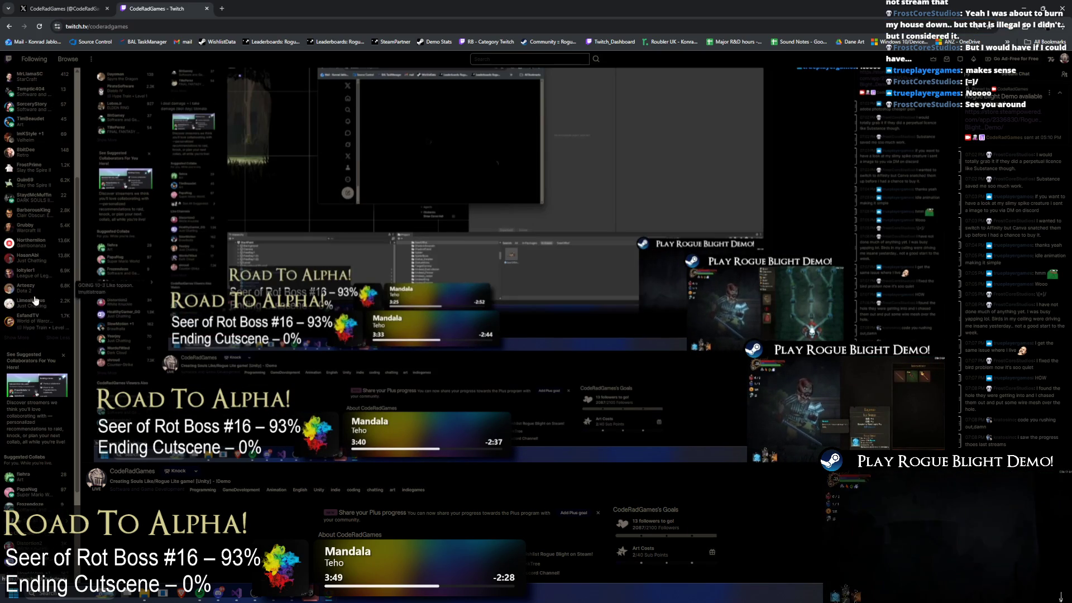
click(21, 337)
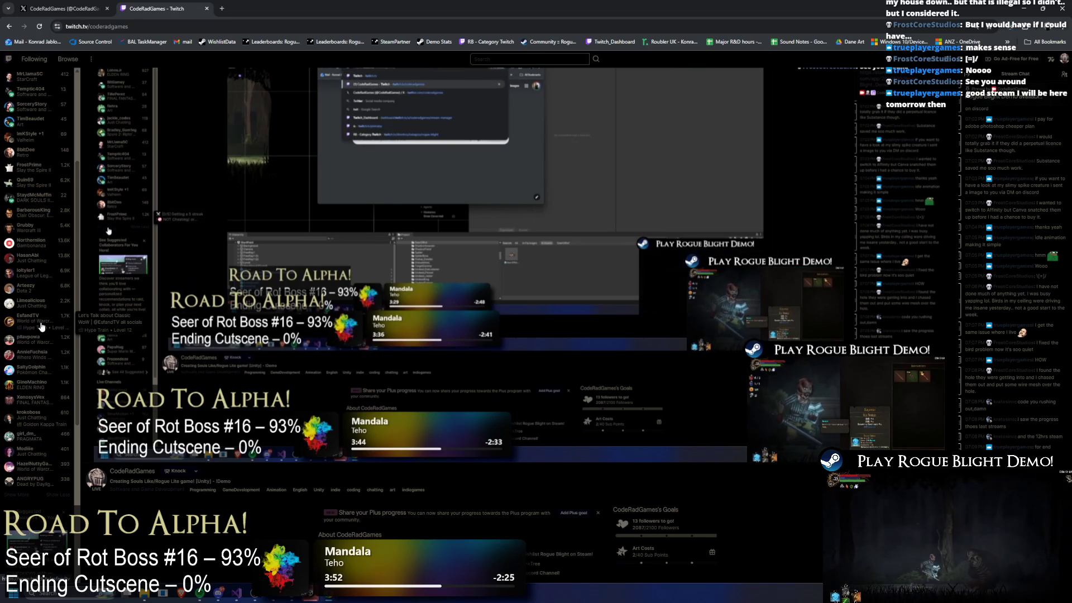
scroll(43, 325, down, 2)
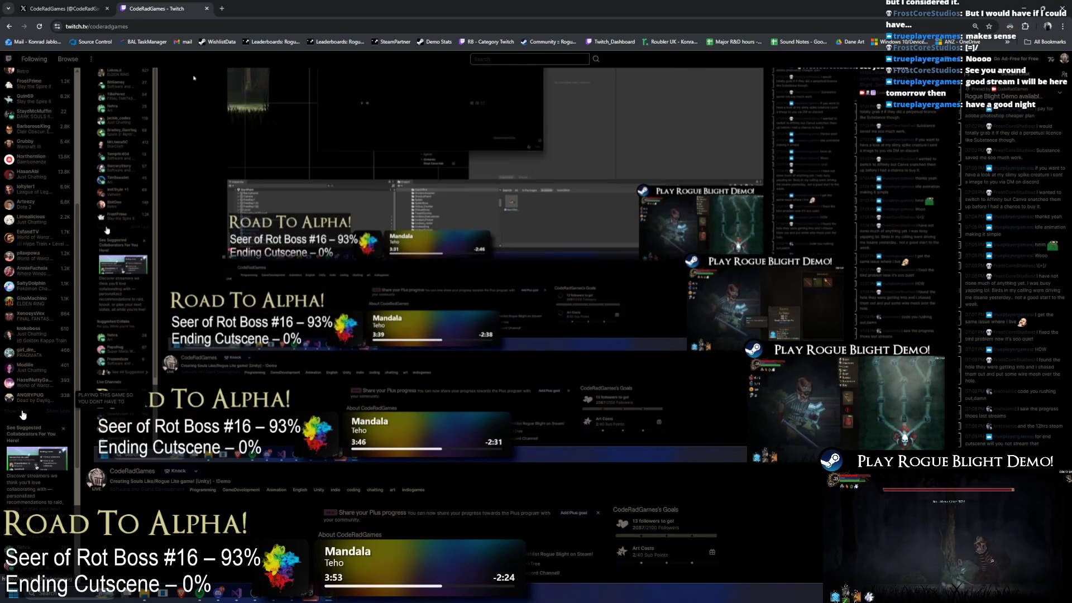
scroll(48, 391, up, 5)
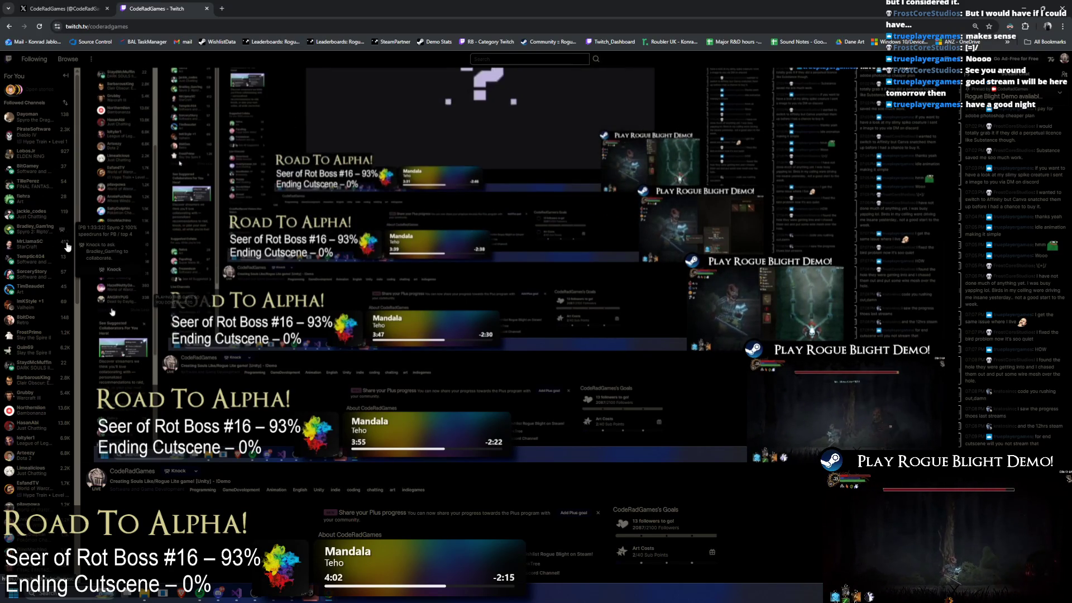
Step: Scroll down the sidebar and go to the Software and Game Development category
scroll(56, 248, down, 4)
scroll(65, 253, down, 1)
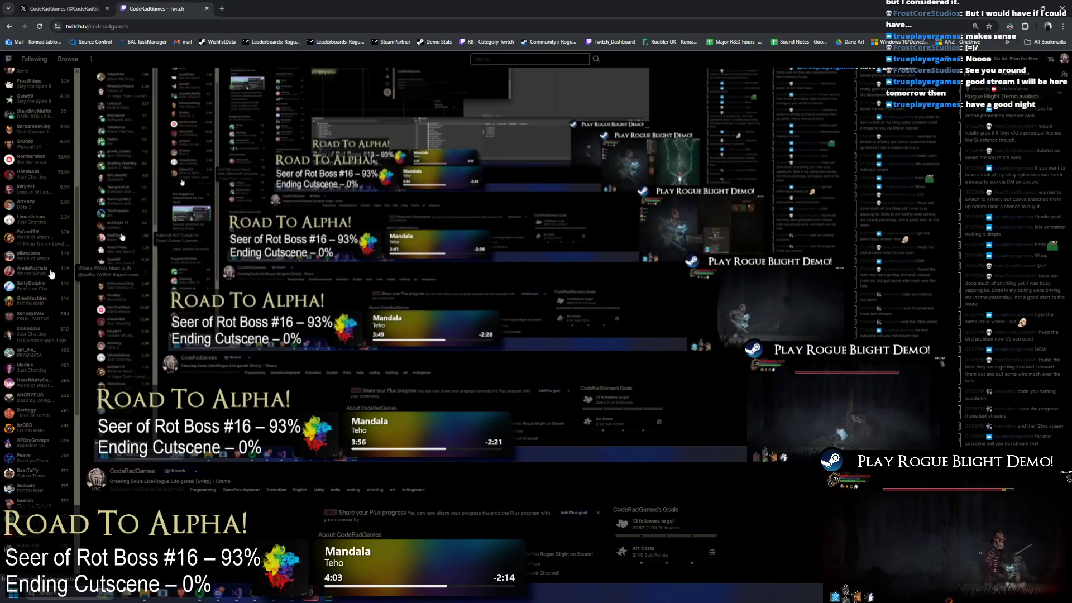
scroll(56, 274, down, 1)
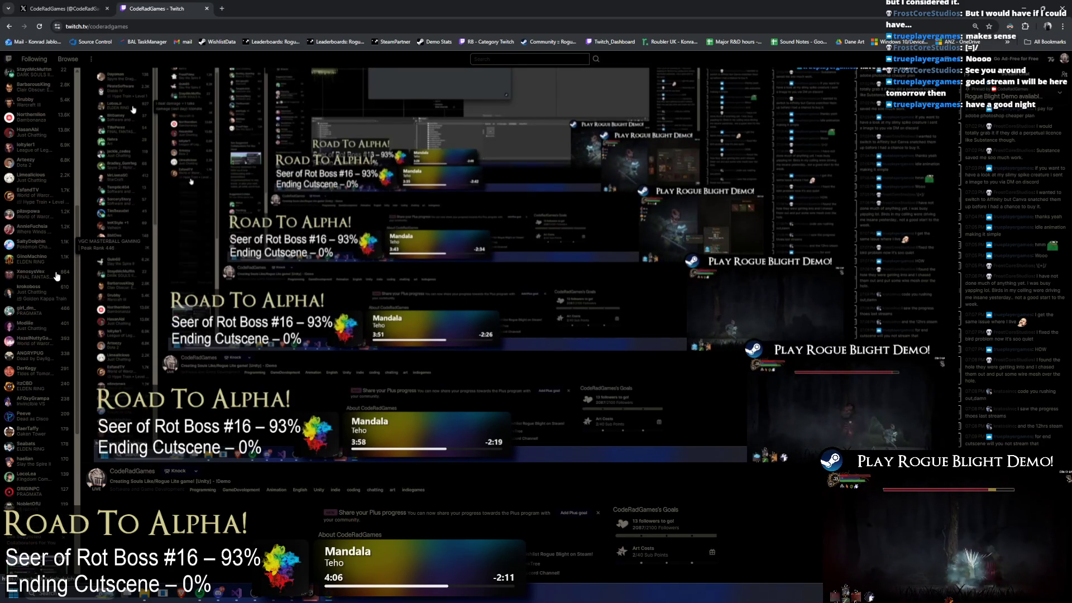
click(156, 485)
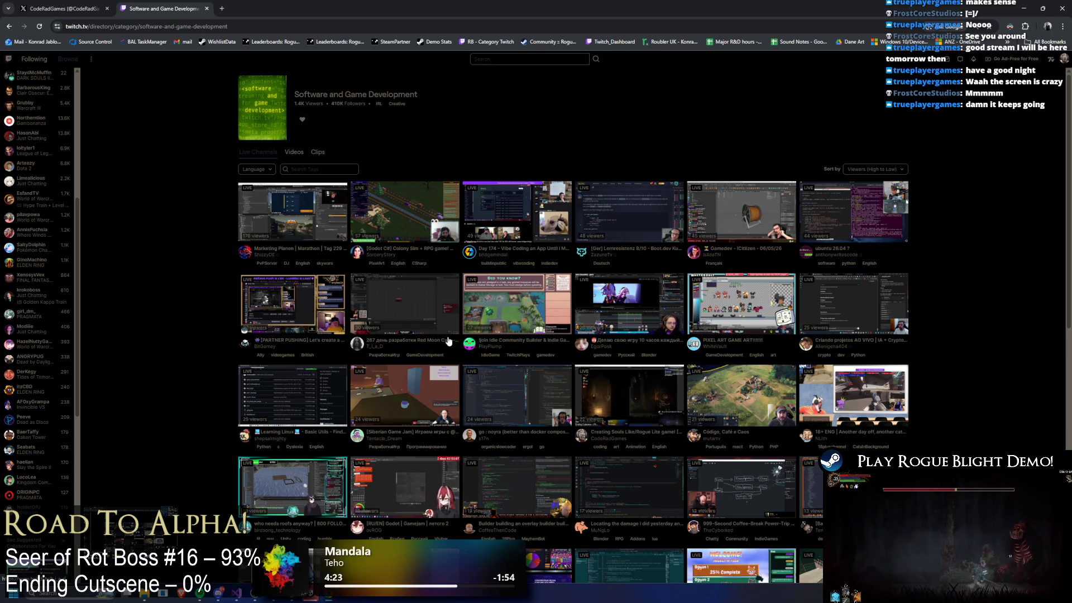
Step: Filter the Software and Game Development streams to English only
click(258, 169)
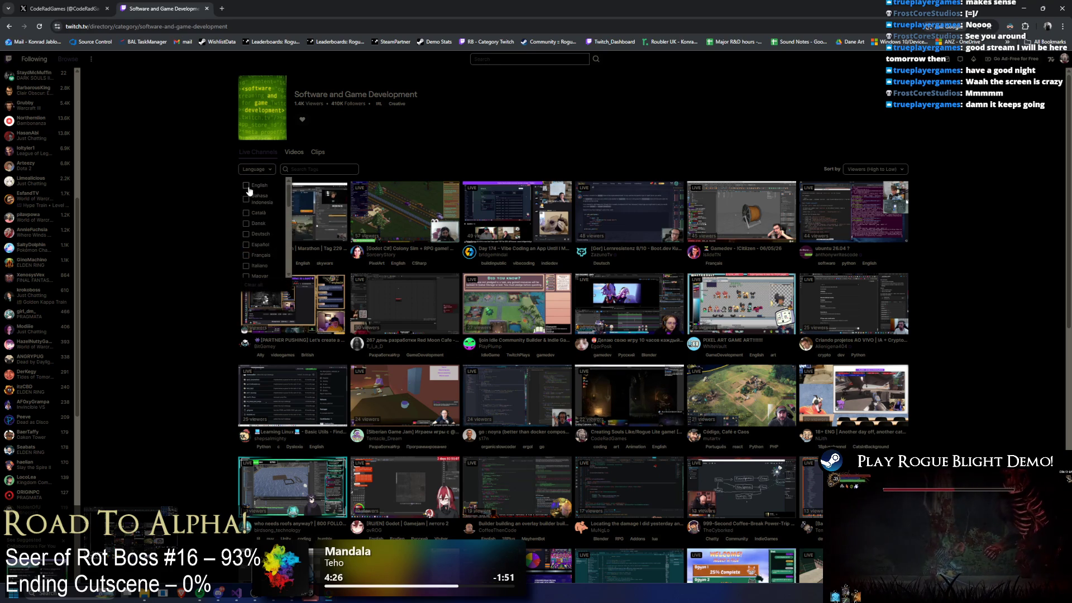
click(259, 184)
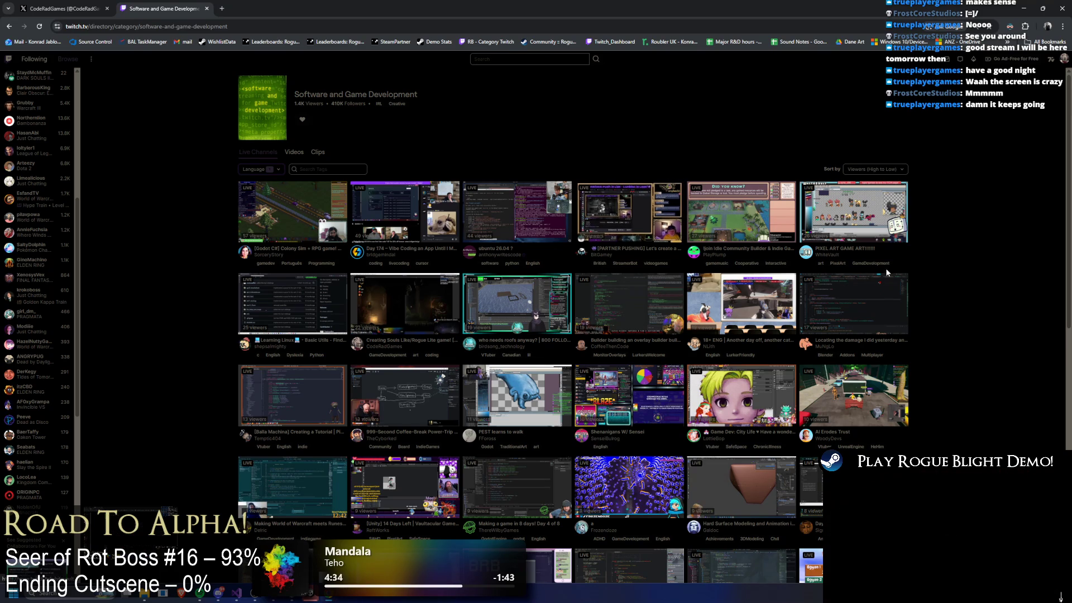
key(super)
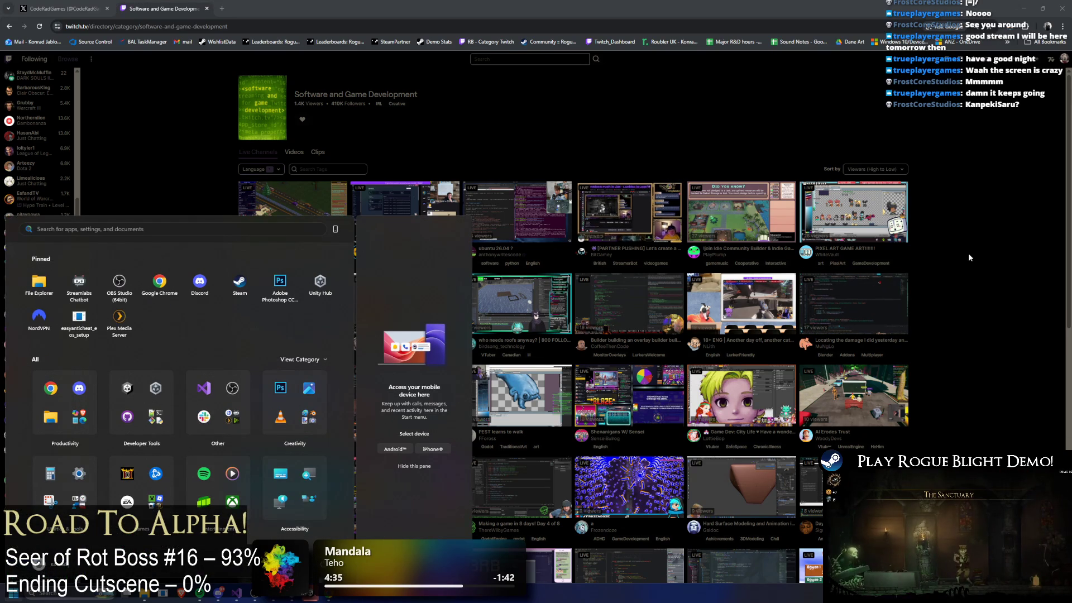
key(super)
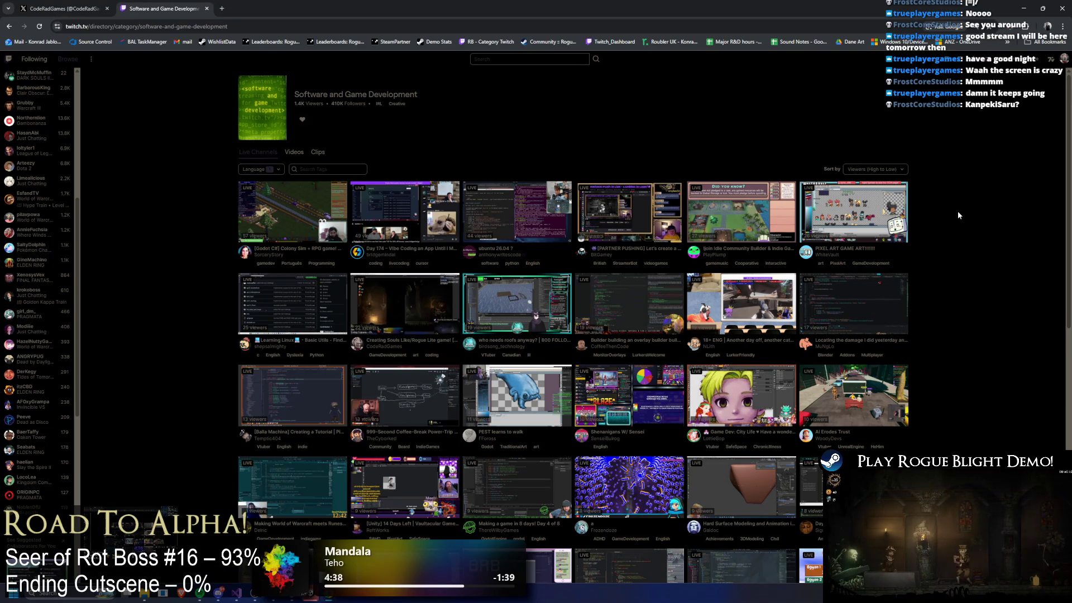
Step: Browse the English stream grid, then type the channel name mentioned in chat into Twitch search
scroll(959, 215, down, 1)
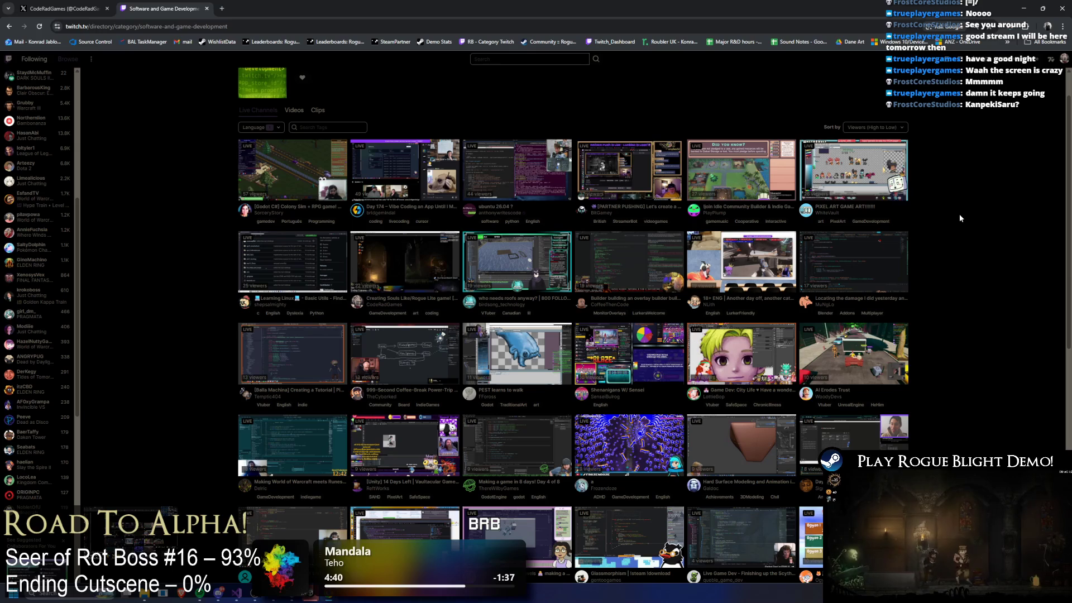
scroll(955, 220, down, 2)
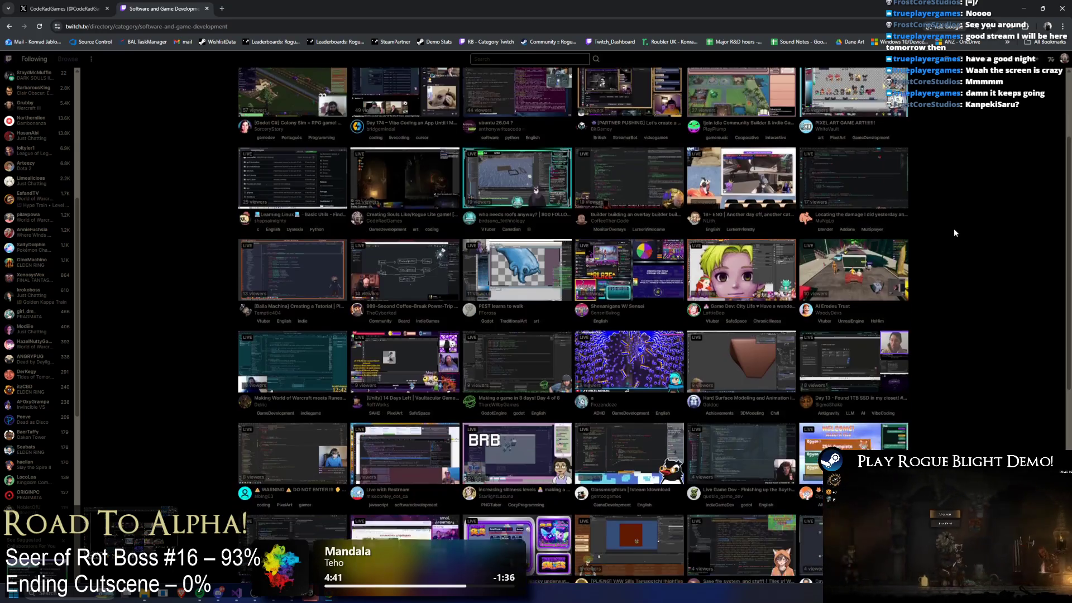
scroll(954, 233, down, 3)
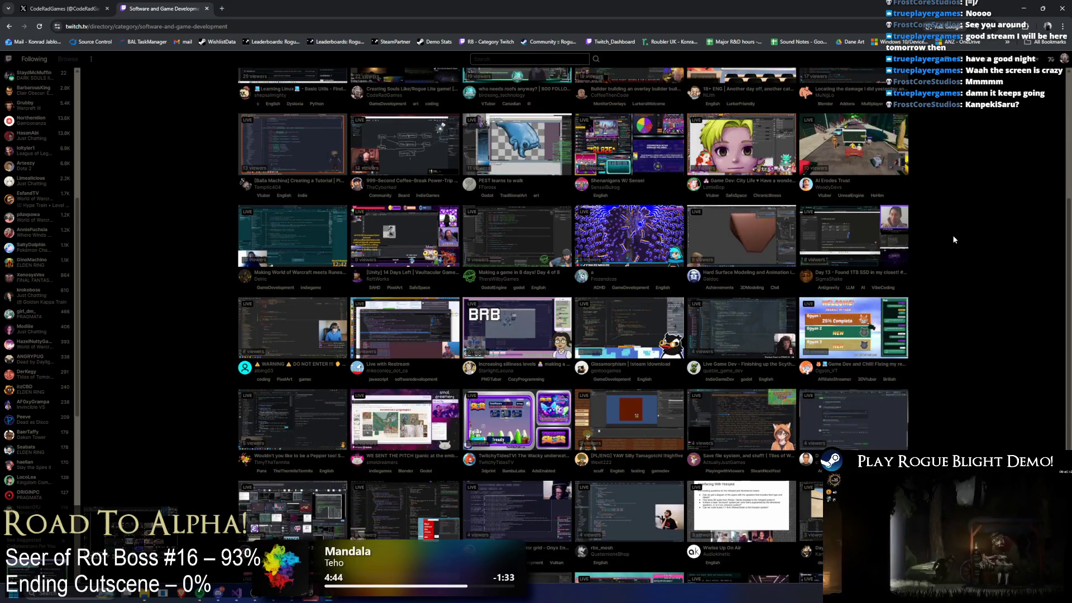
scroll(954, 239, down, 1)
scroll(954, 240, down, 6)
scroll(954, 241, down, 1)
scroll(944, 242, down, 4)
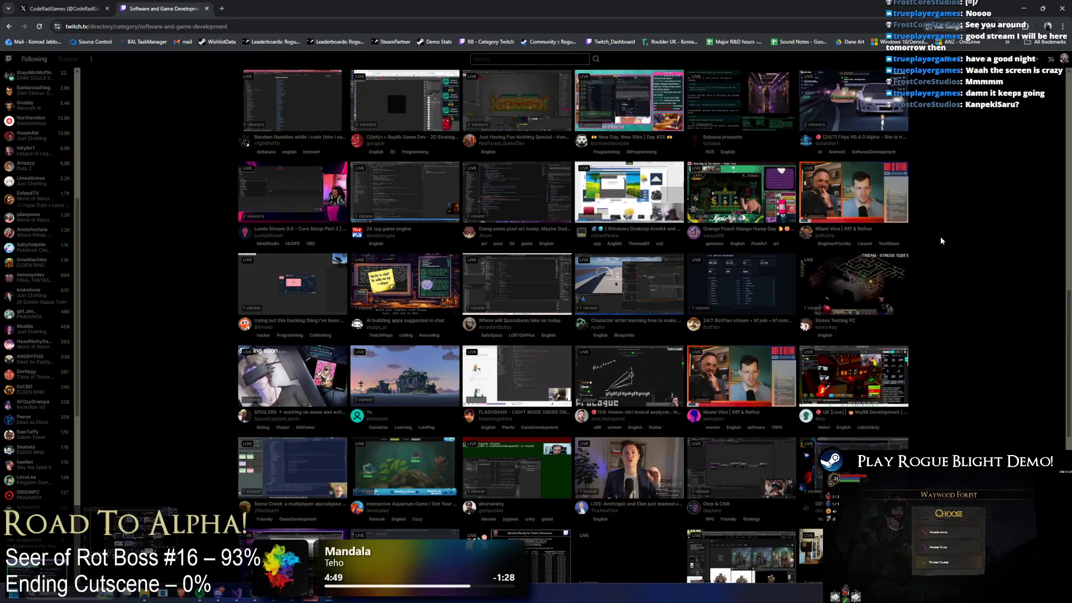
scroll(938, 238, down, 2)
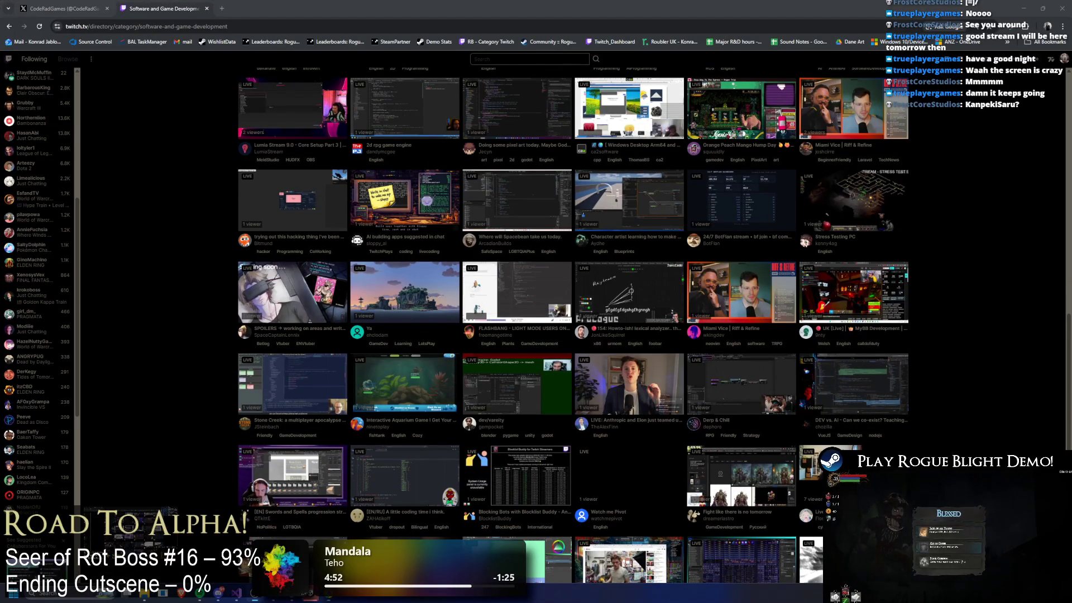
scroll(326, 190, up, 5)
click(519, 59)
text(KanpekiSaru)
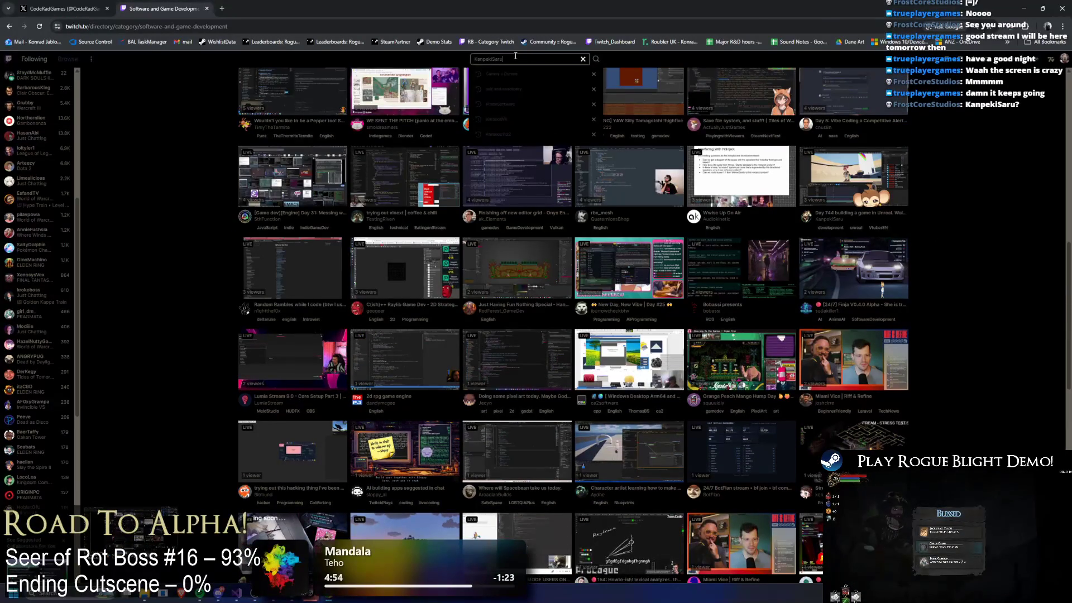